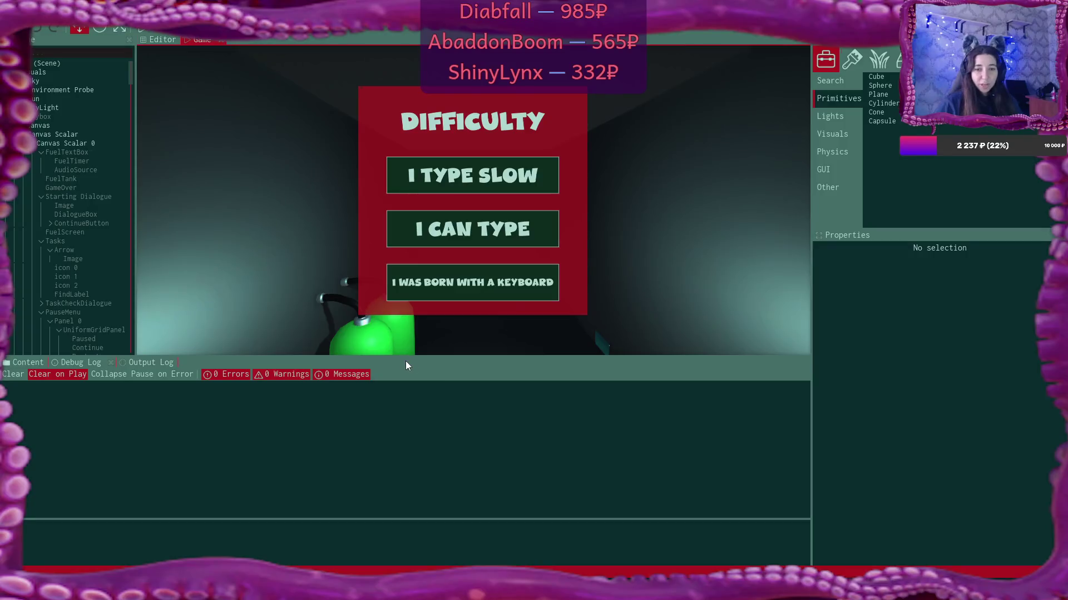
Step: Lower the splitter between the Game viewport and Debug Log, then focus the game view
{"action": "left_click_drag", "start_coordinate": [435, 358], "coordinate": [437, 392]}
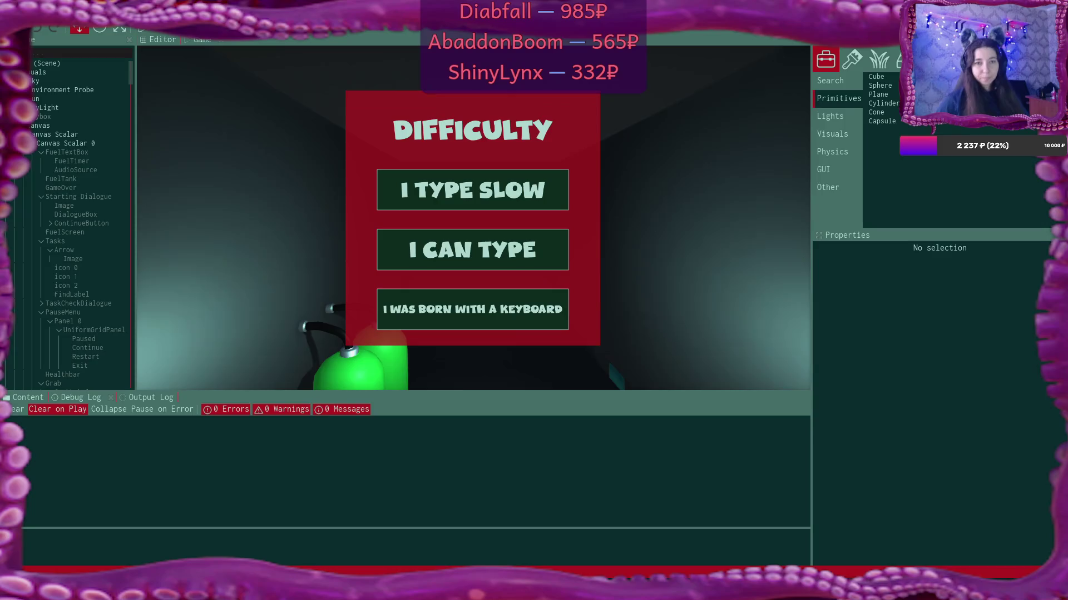
{"action": "left_click", "coordinate": [153, 48]}
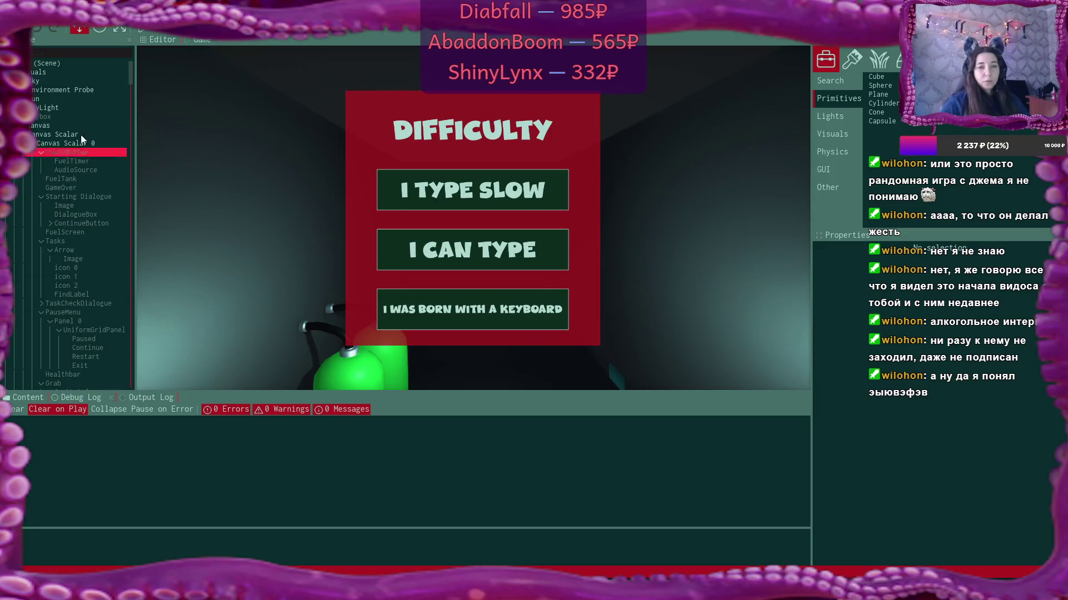
Step: Select the Tasks group in the Scene tree and tick Is Active
{"action": "left_click", "coordinate": [76, 241]}
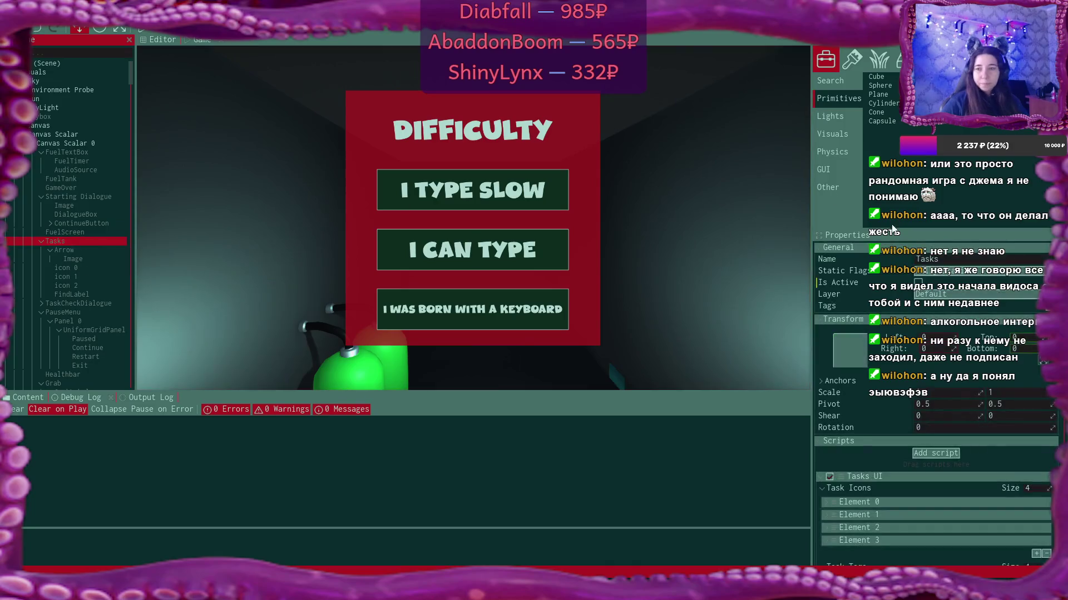
{"action": "left_click", "coordinate": [918, 285]}
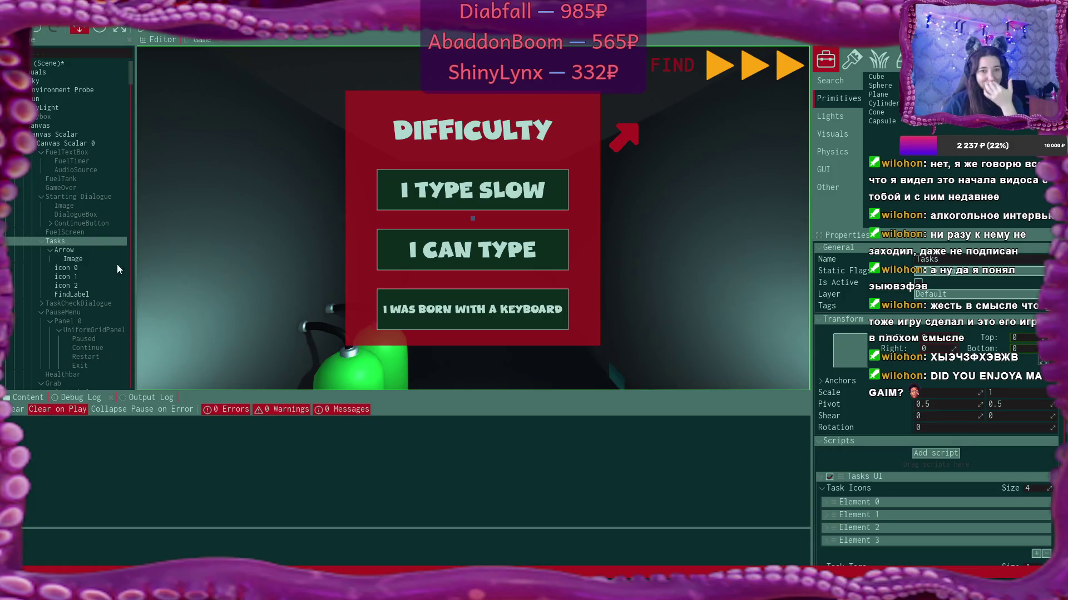
Step: Select icon 0 through FindLabel together and edit their X position, then undo the collapse
{"action": "left_click", "coordinate": [89, 268]}
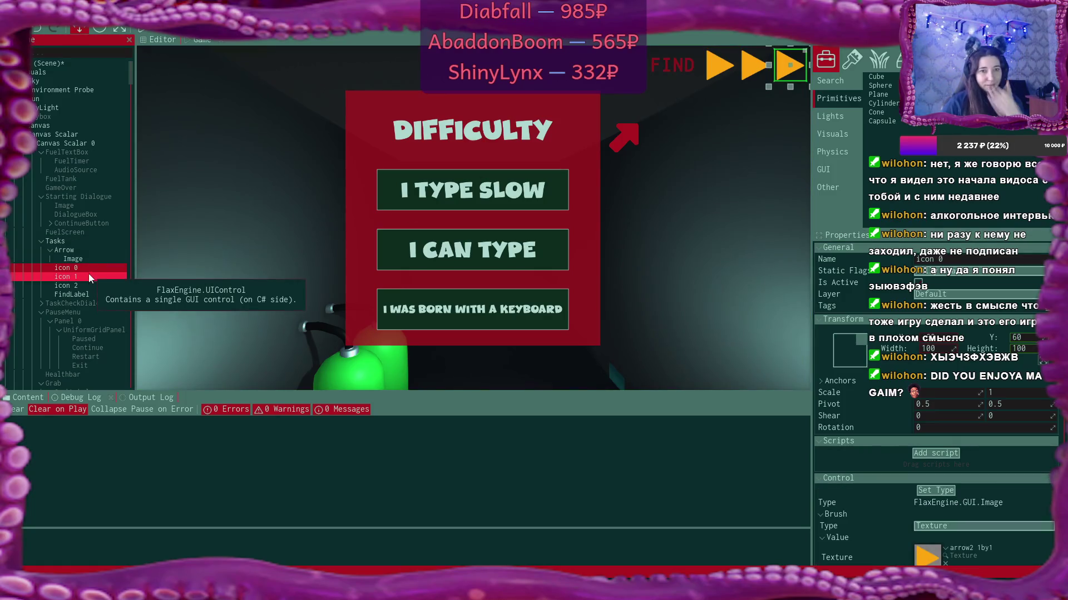
{"action": "left_click", "coordinate": [86, 294]}
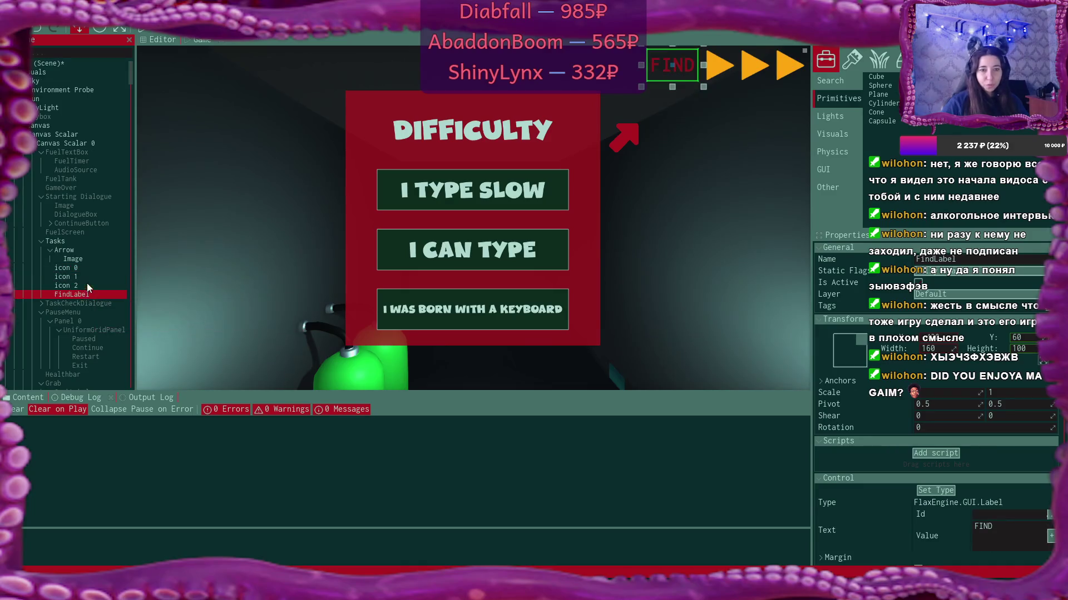
{"action": "left_click", "coordinate": [85, 268], "text": "shift"}
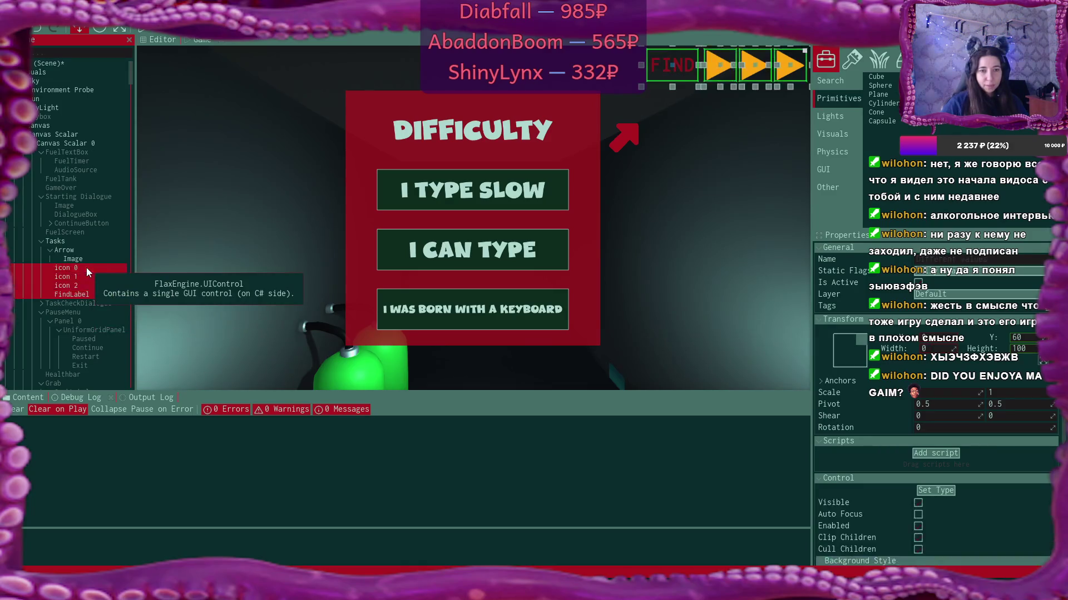
{"action": "left_click", "coordinate": [951, 338]}
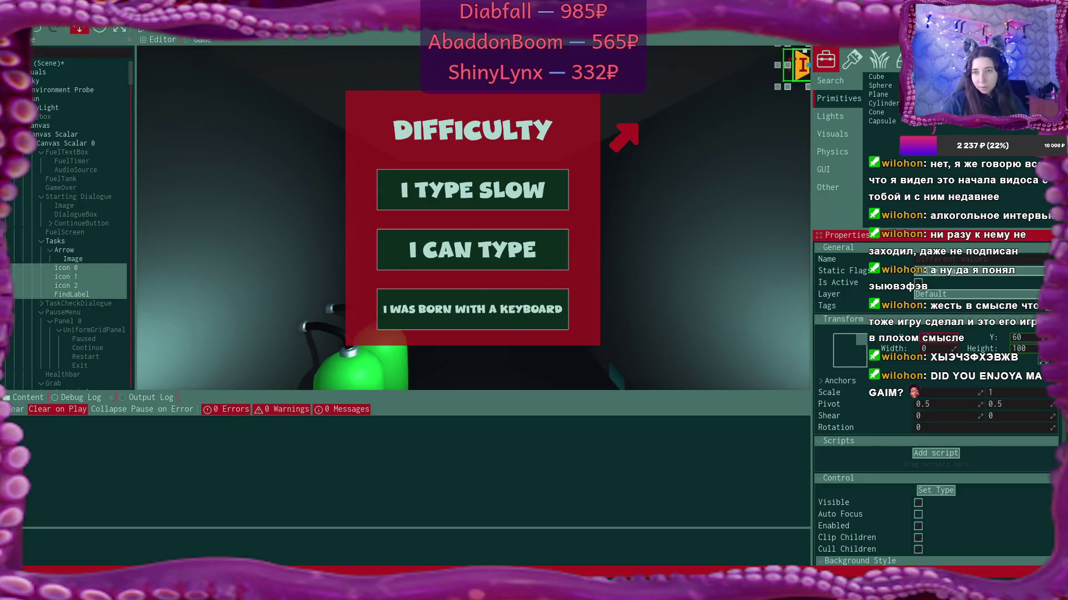
{"action": "left_click", "coordinate": [744, 298]}
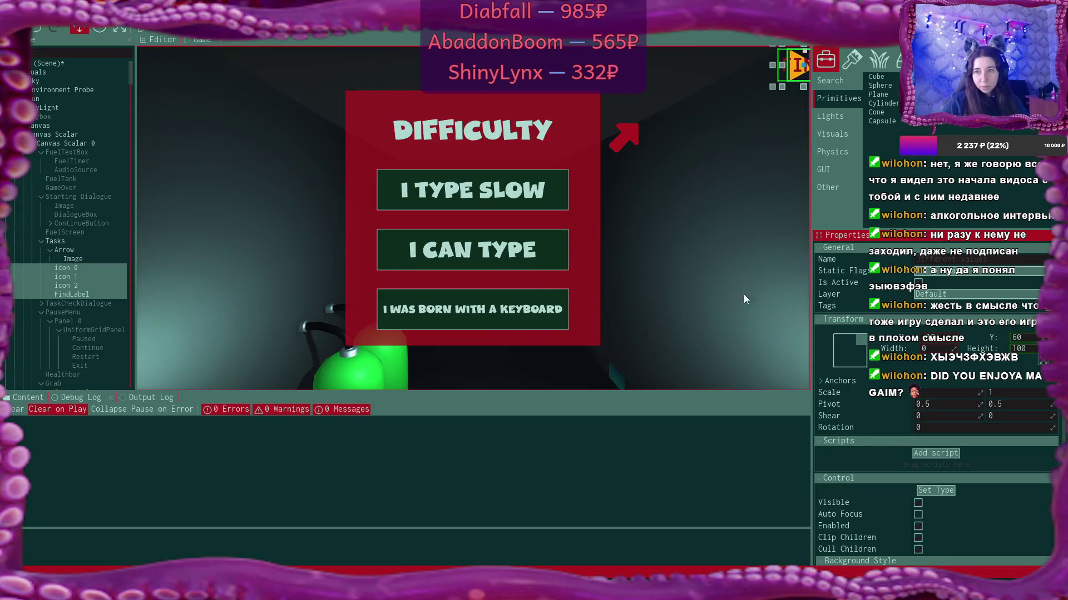
{"action": "key", "text": "ctrl+z"}
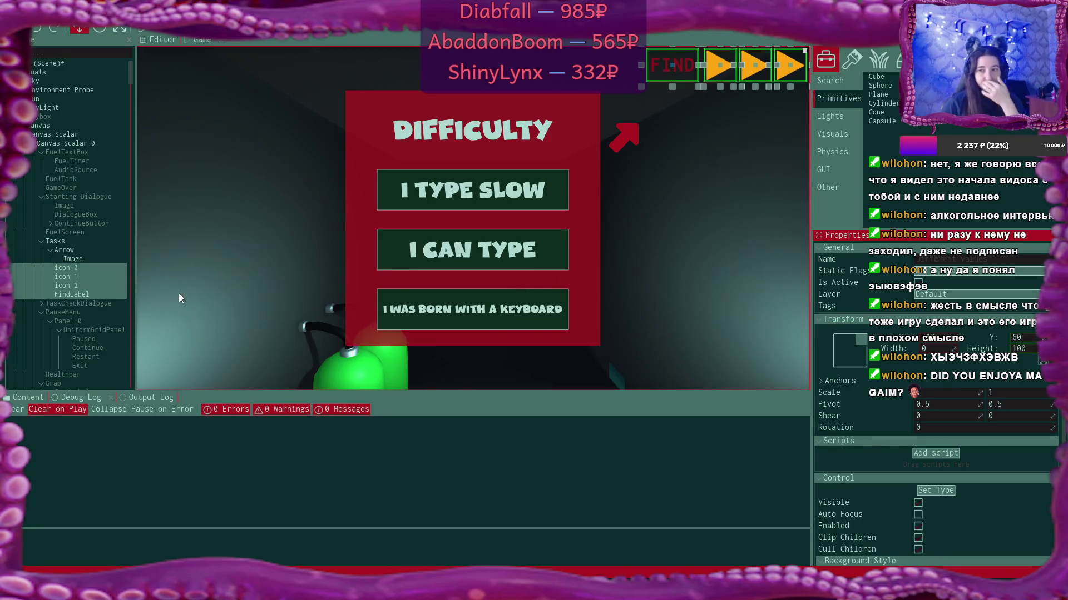
Step: Test-nudge icon 0's X, then drag FindLabel's X from -430 to about -606
{"action": "left_click", "coordinate": [93, 268]}
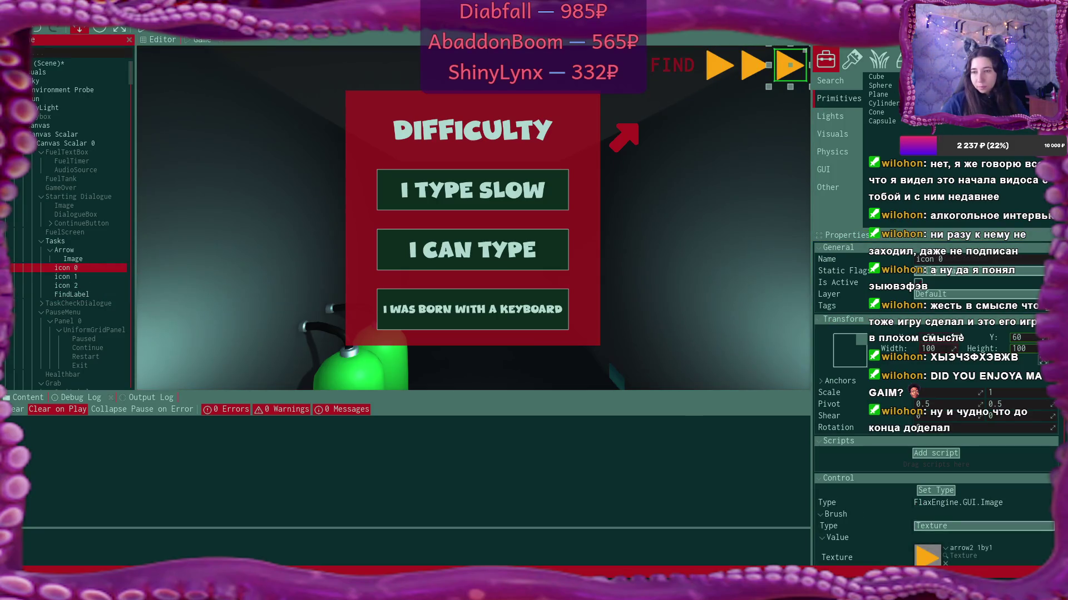
{"action": "left_click_drag", "start_coordinate": [948, 339], "coordinate": [942, 339]}
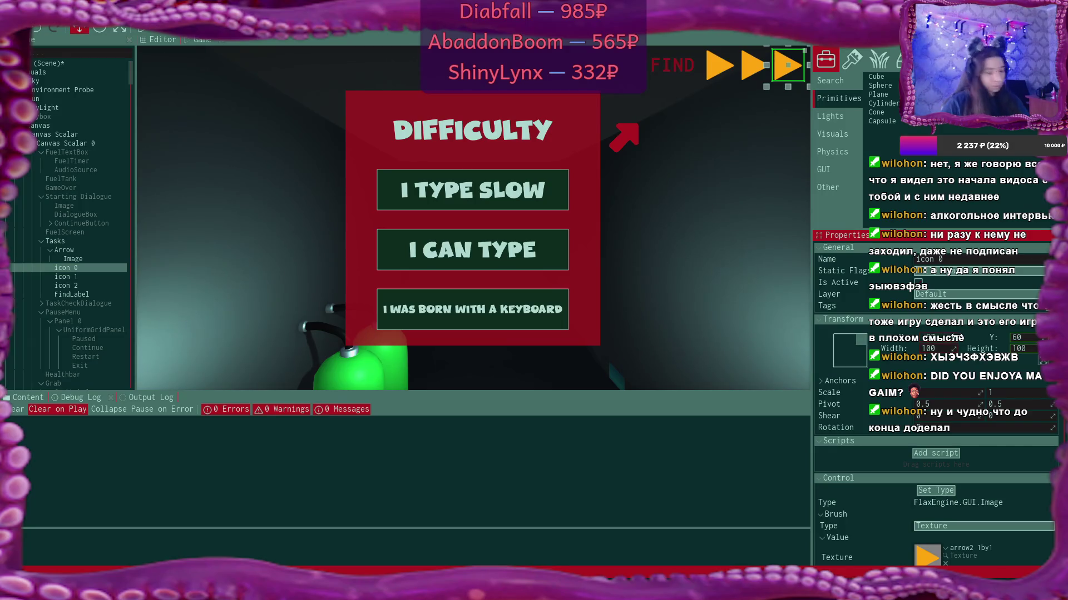
{"action": "left_click_drag", "start_coordinate": [956, 338], "coordinate": [958, 337]}
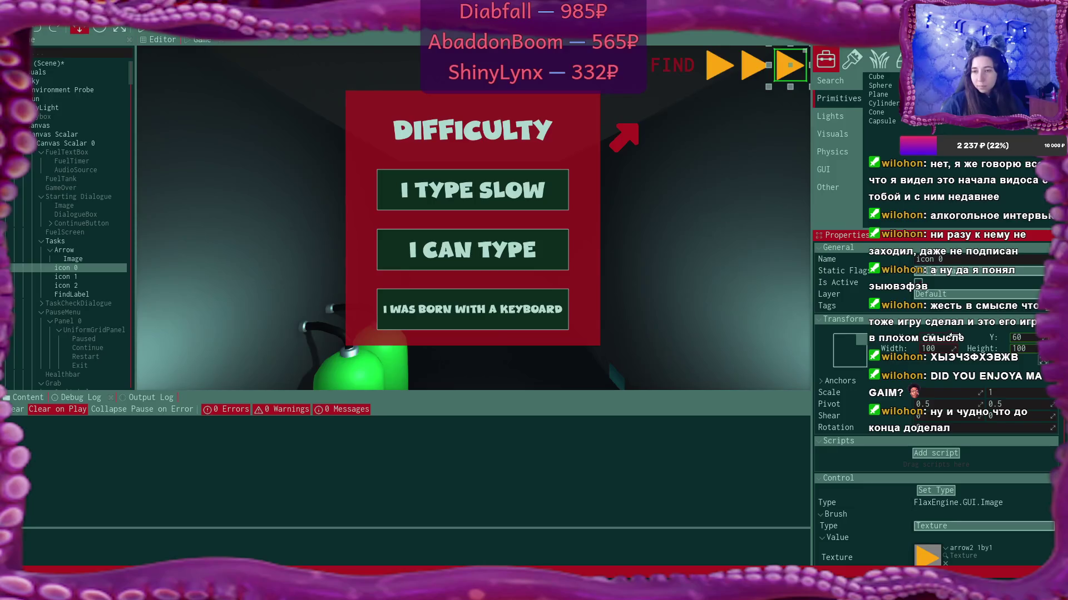
{"action": "scroll", "coordinate": [909, 290], "scroll_direction": "down", "scroll_amount": 3}
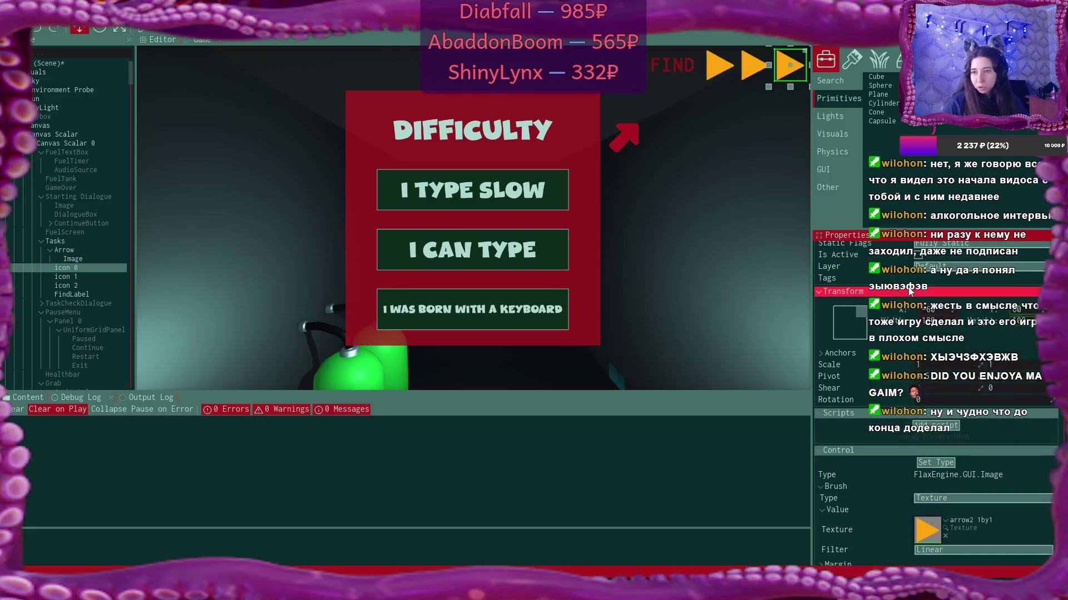
{"action": "left_click", "coordinate": [71, 295]}
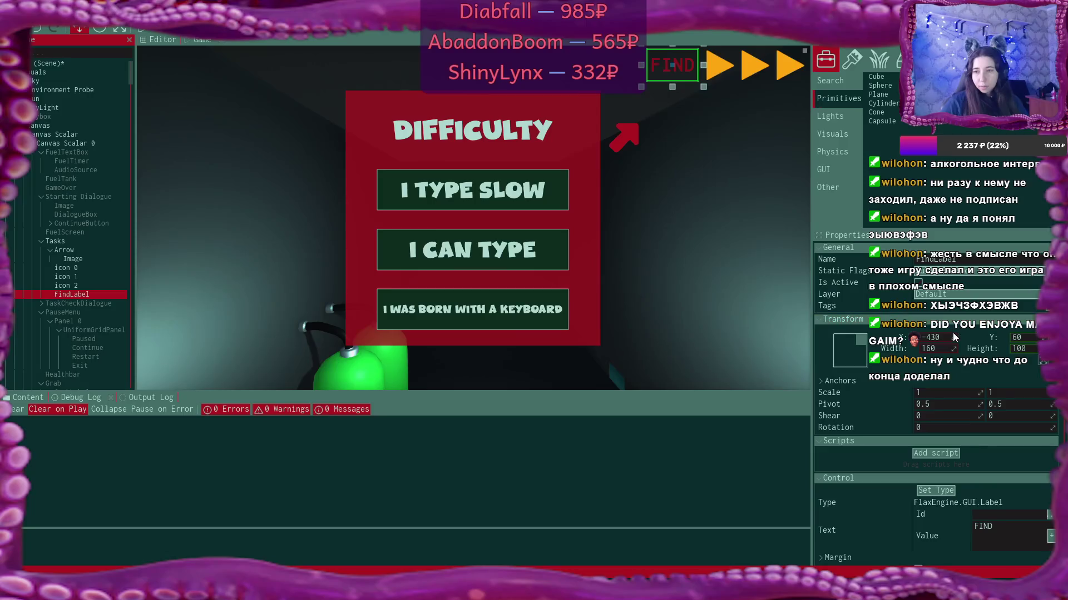
{"action": "left_click_drag", "start_coordinate": [953, 337], "coordinate": [902, 338]}
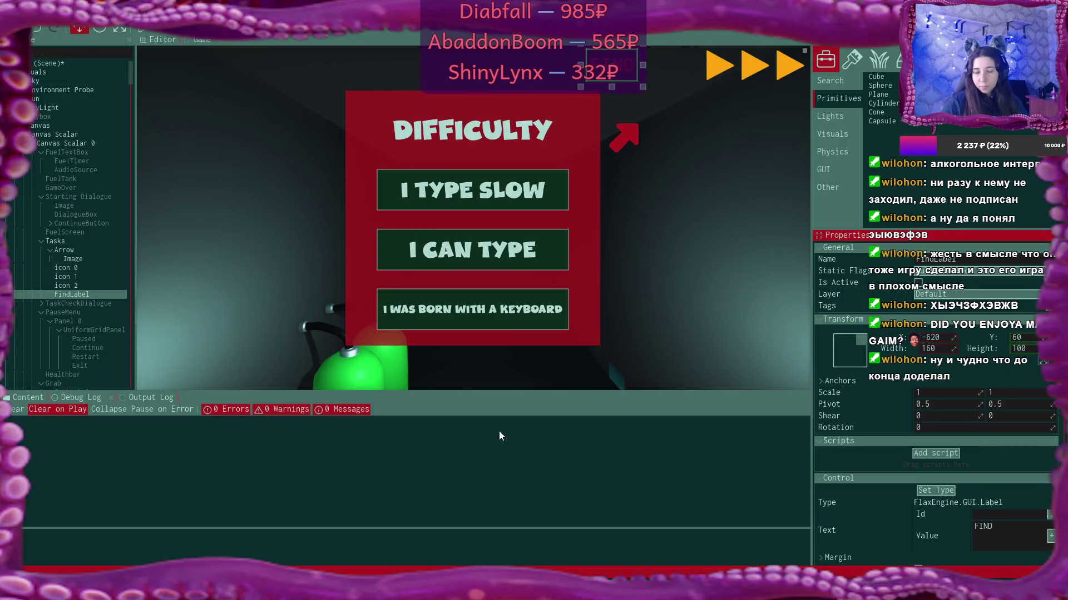
Step: Browse the Content tab to the Textures folder, then bring up File Explorer with Win+E
{"action": "left_click", "coordinate": [28, 397]}
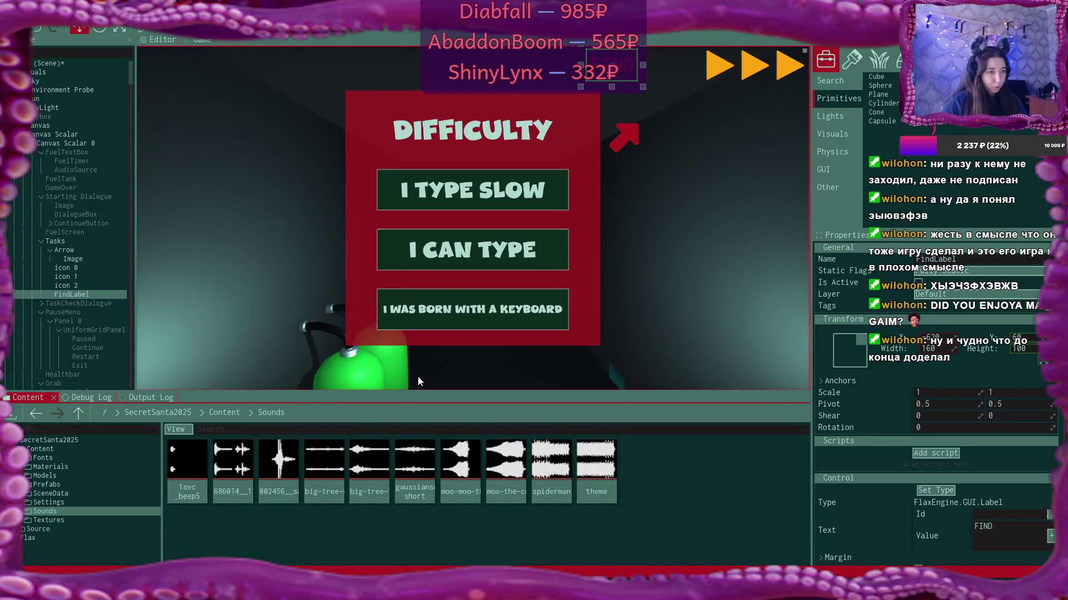
{"action": "left_click", "coordinate": [244, 442]}
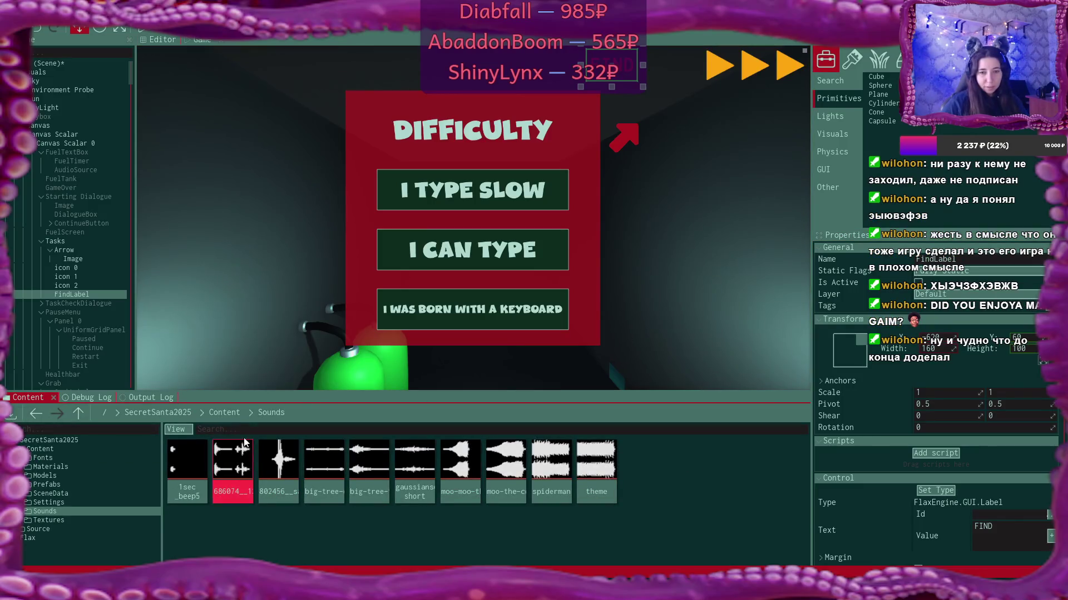
{"action": "left_click", "coordinate": [224, 412]}
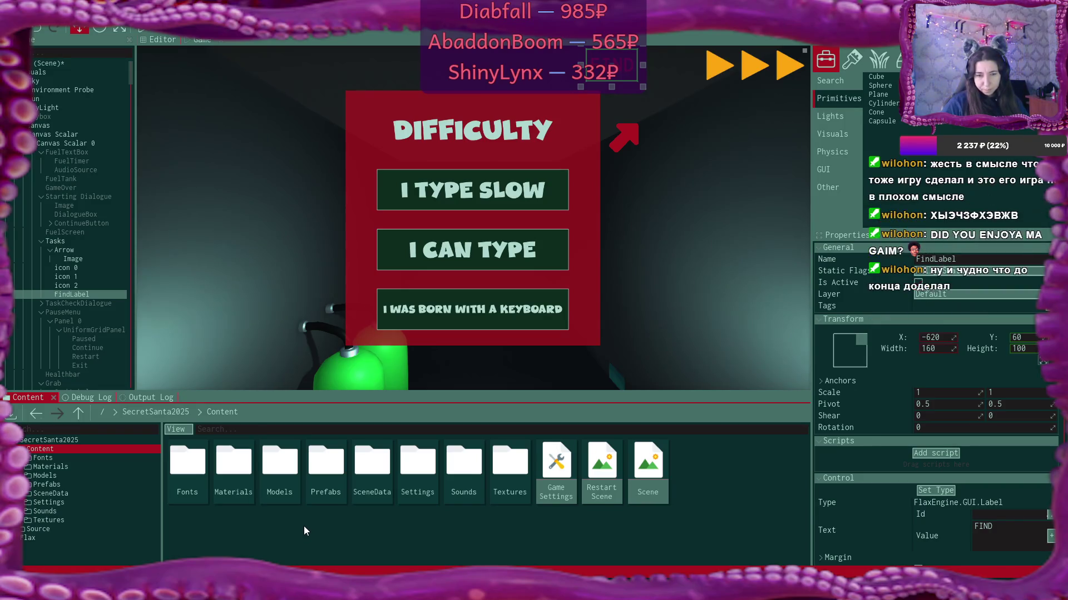
{"action": "double_click", "coordinate": [495, 483]}
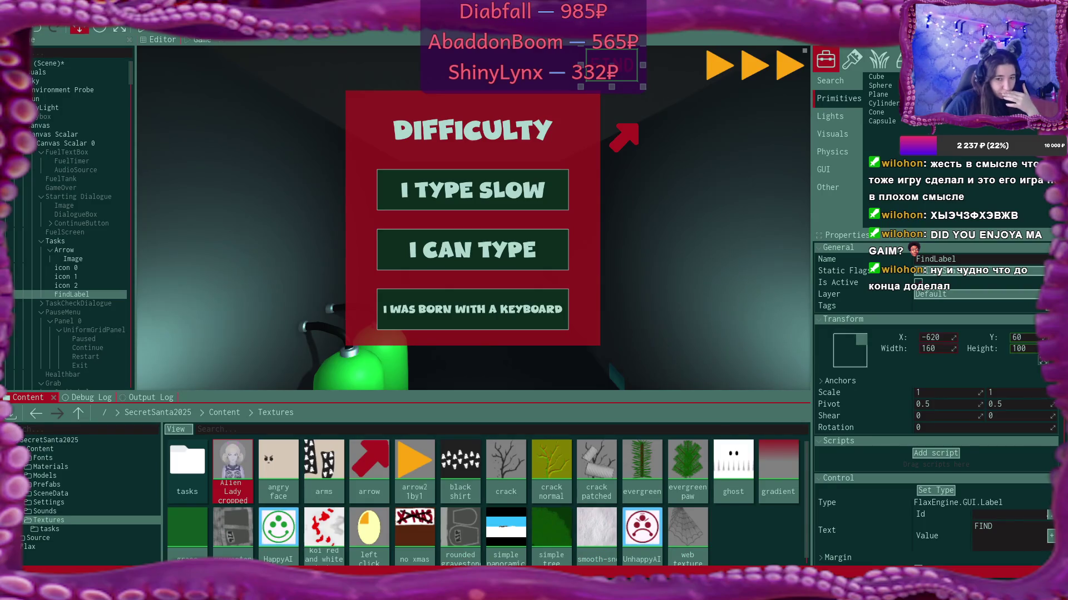
{"action": "key", "text": "super+e"}
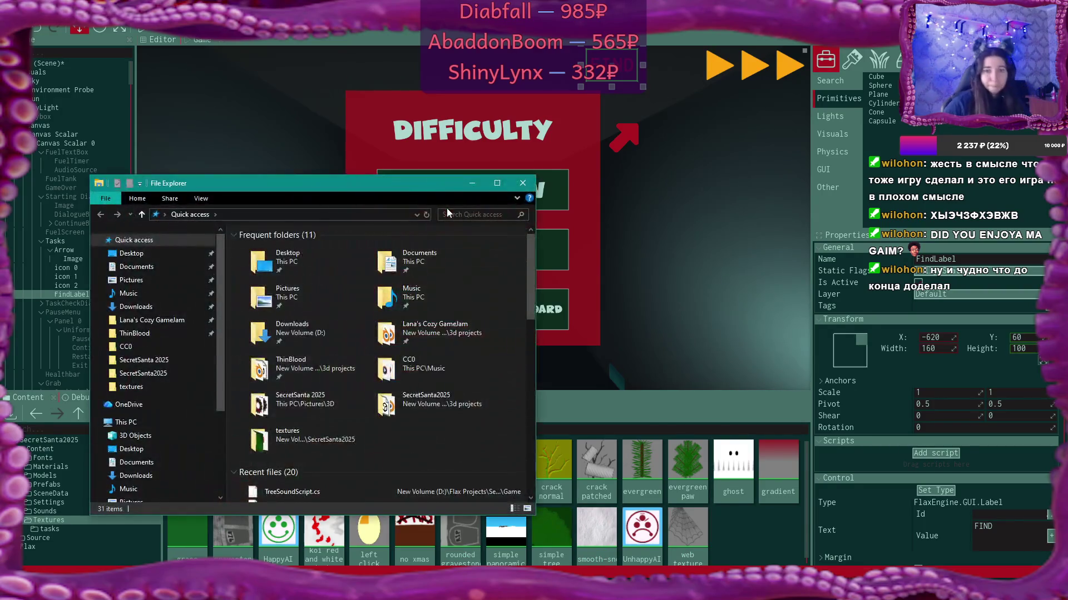
Step: Navigate to SecretSanta2025's textures folder and open the task icons file in Krita
{"action": "double_click", "coordinate": [449, 407]}
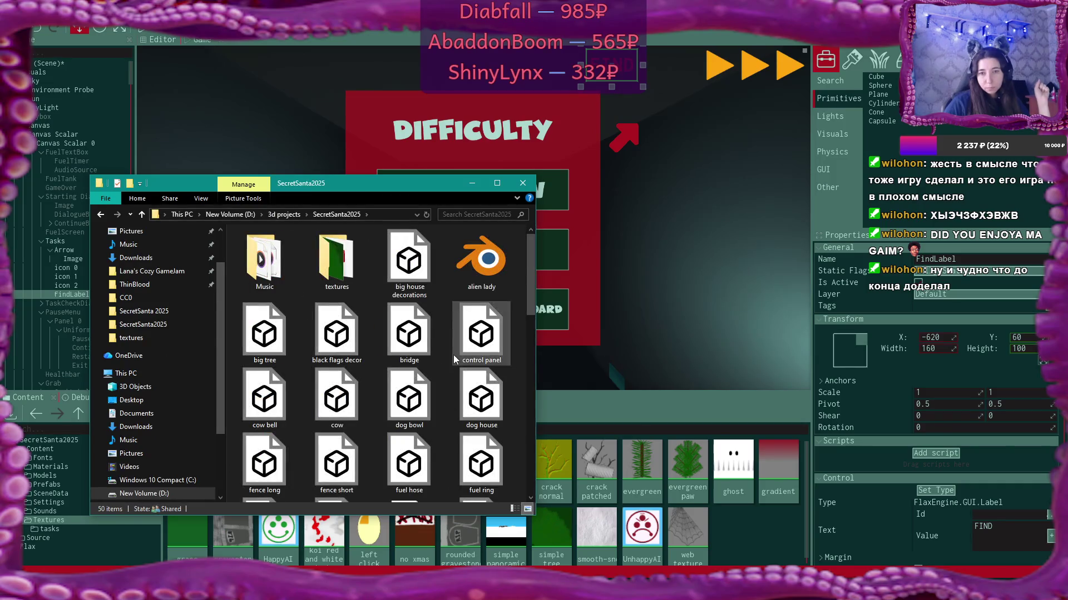
{"action": "scroll", "coordinate": [452, 354], "scroll_direction": "down", "scroll_amount": 3}
{"action": "scroll", "coordinate": [452, 354], "scroll_direction": "up", "scroll_amount": 5}
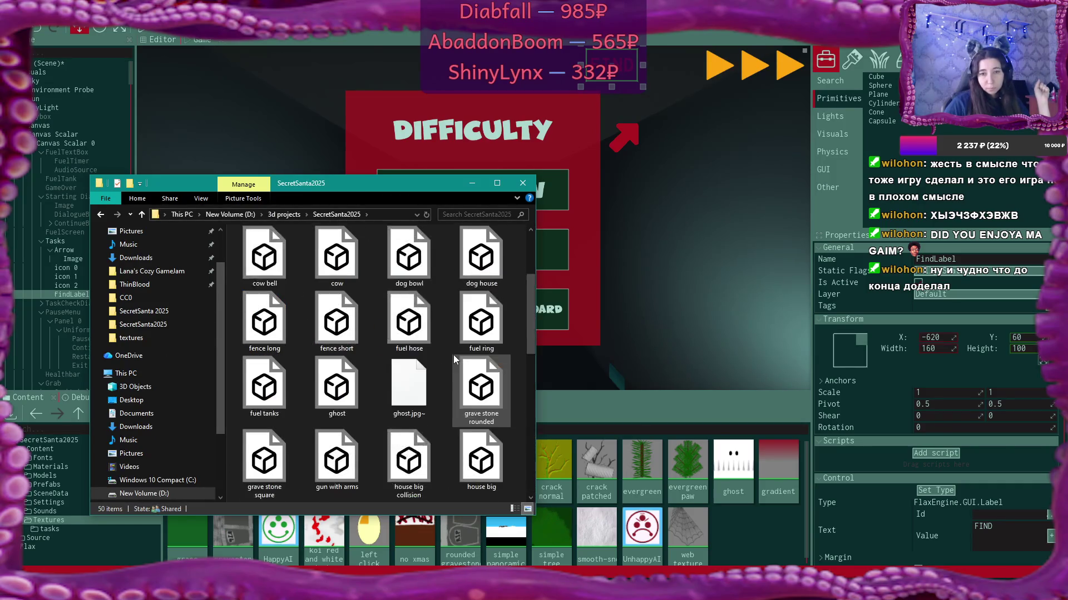
{"action": "double_click", "coordinate": [359, 286]}
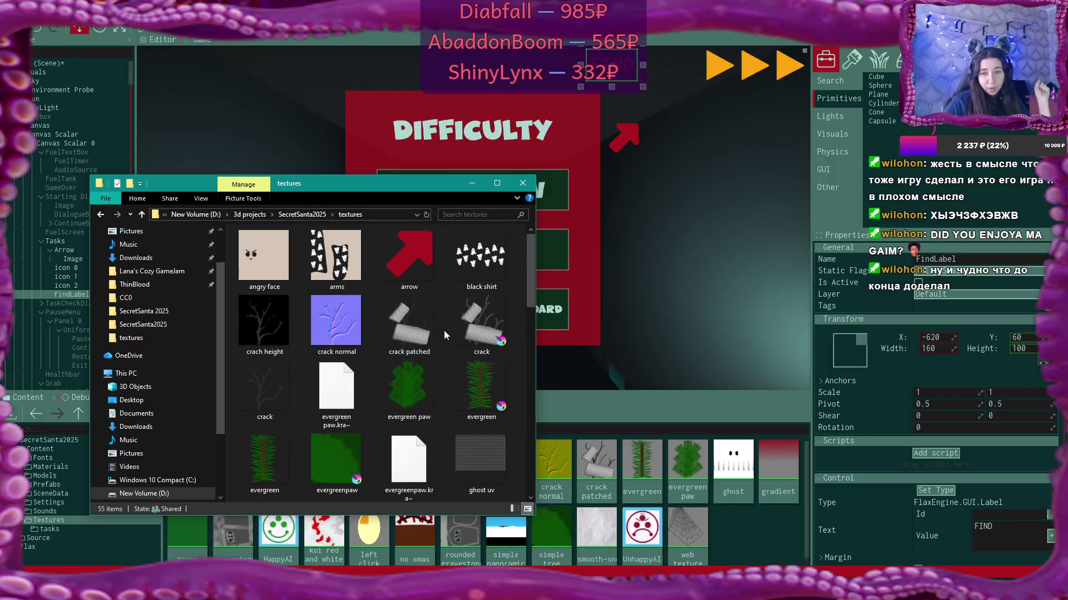
{"action": "scroll", "coordinate": [459, 367], "scroll_direction": "down", "scroll_amount": 10}
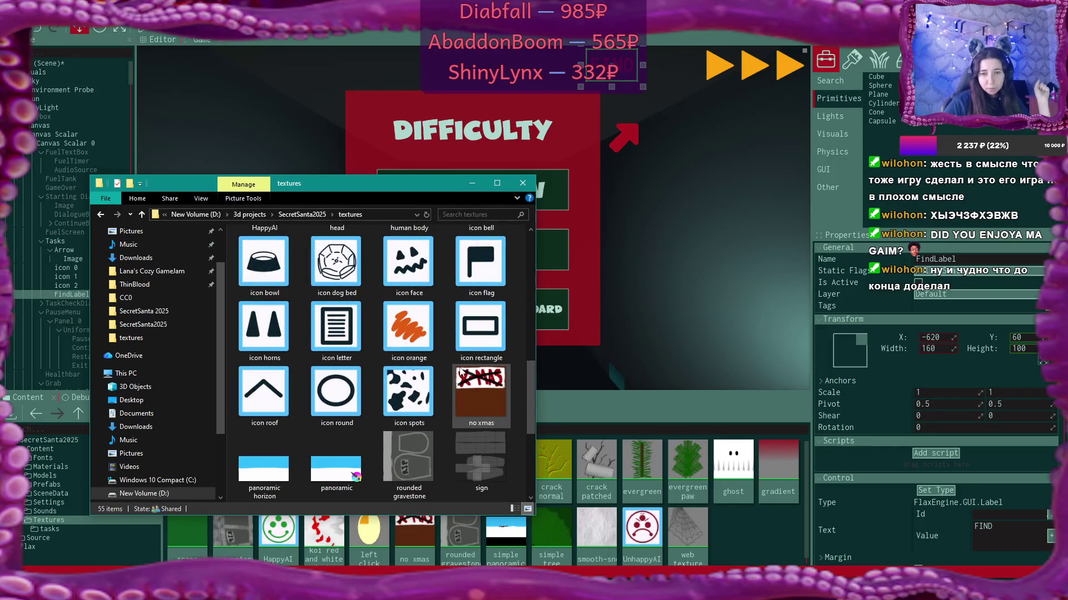
{"action": "scroll", "coordinate": [460, 372], "scroll_direction": "down", "scroll_amount": 1}
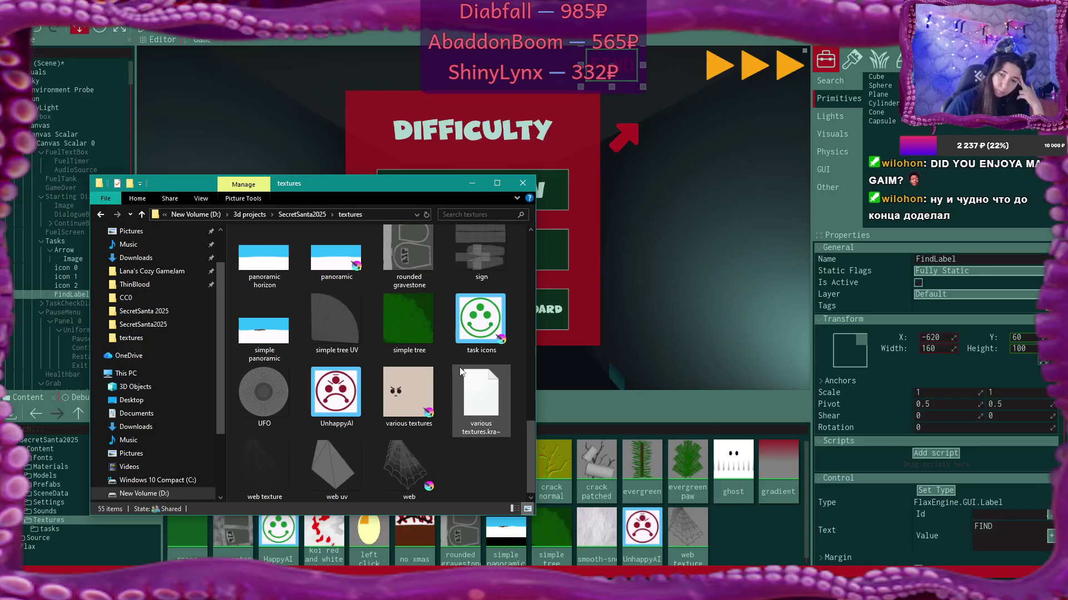
{"action": "scroll", "coordinate": [460, 372], "scroll_direction": "up", "scroll_amount": 2}
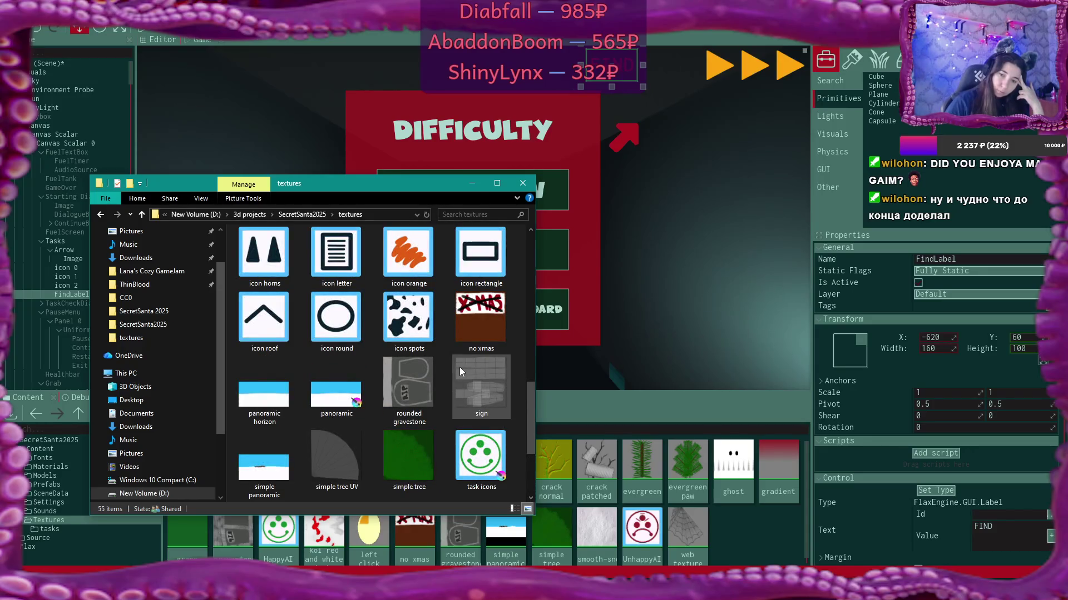
{"action": "scroll", "coordinate": [459, 372], "scroll_direction": "down", "scroll_amount": 2}
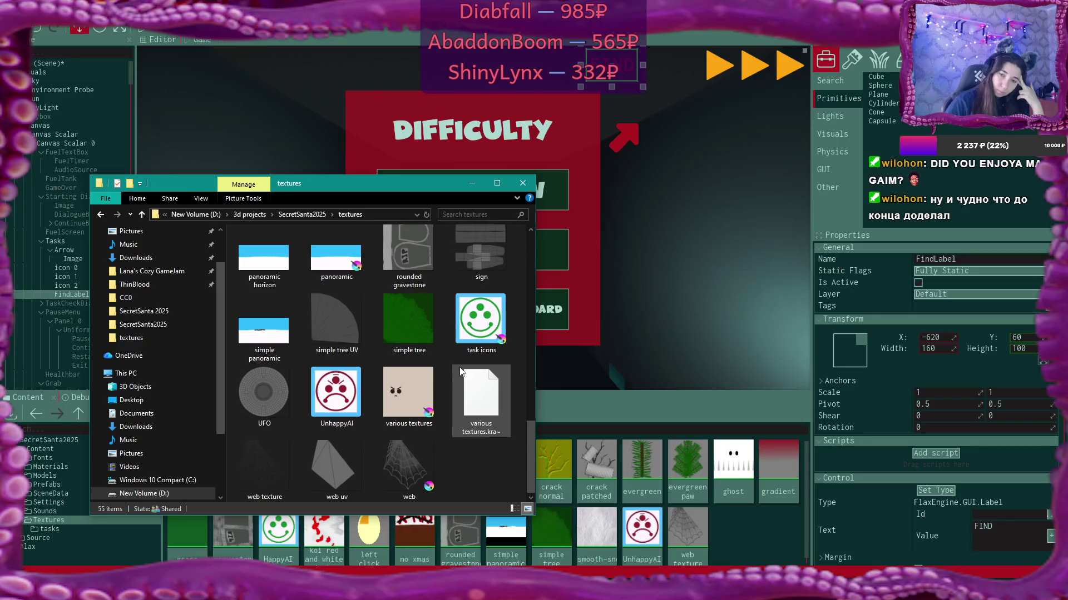
{"action": "left_click", "coordinate": [500, 324]}
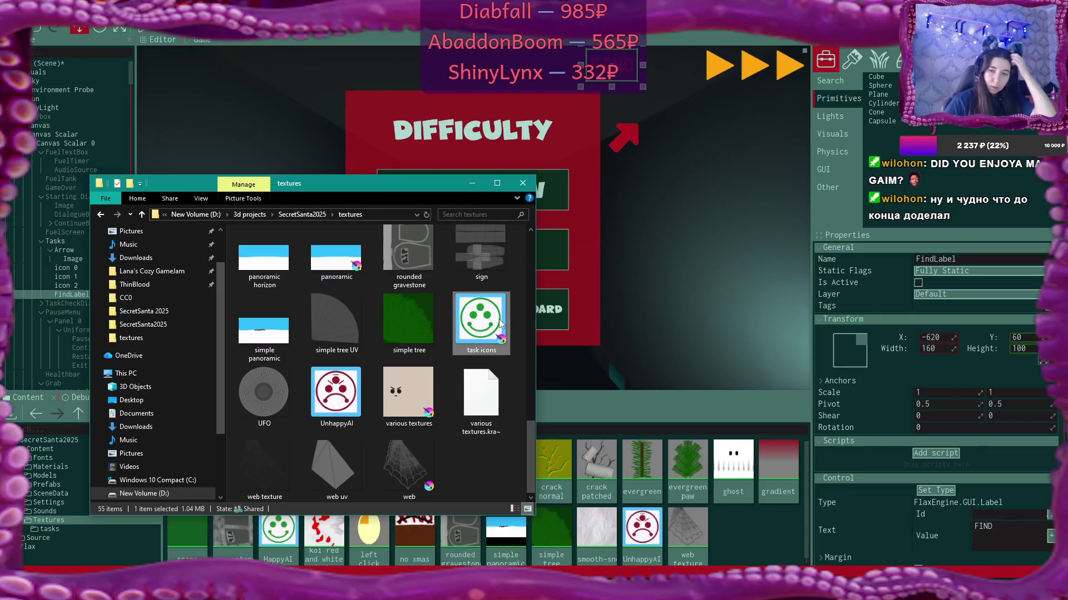
{"action": "double_click", "coordinate": [499, 324]}
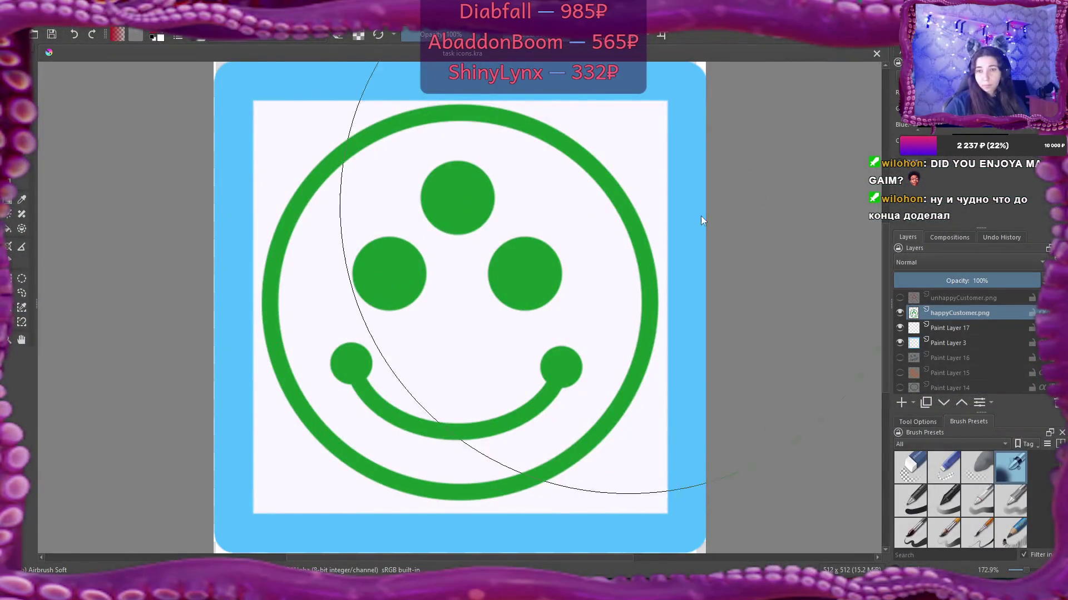
Step: Hide happyCustomer.png, add Paint Layer 18, choose the Basic-1 brush and show the colour wheel
{"action": "left_click", "coordinate": [898, 314]}
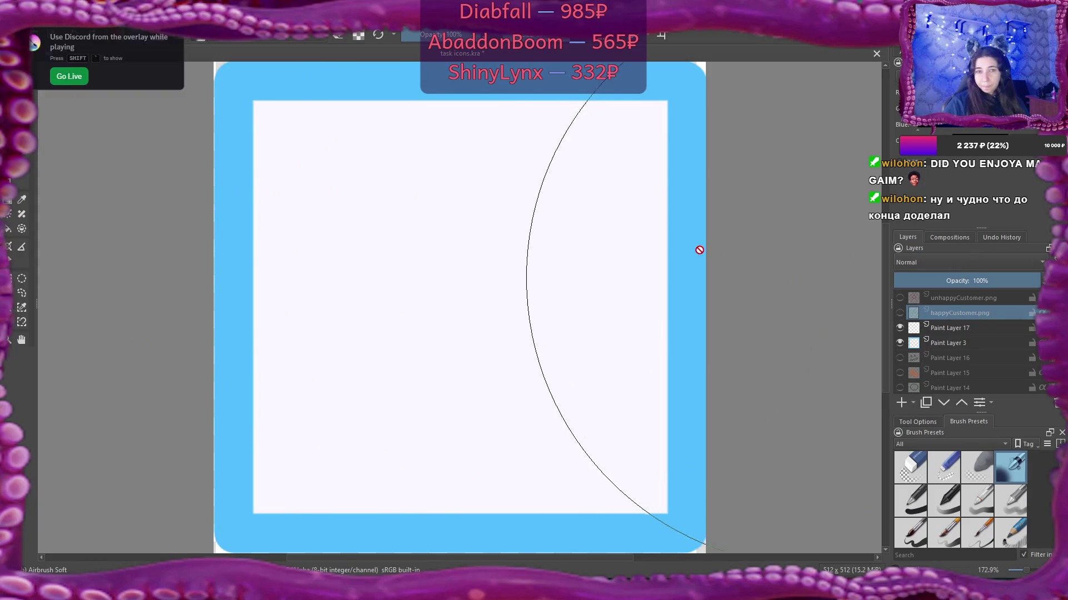
{"action": "left_click", "coordinate": [899, 402]}
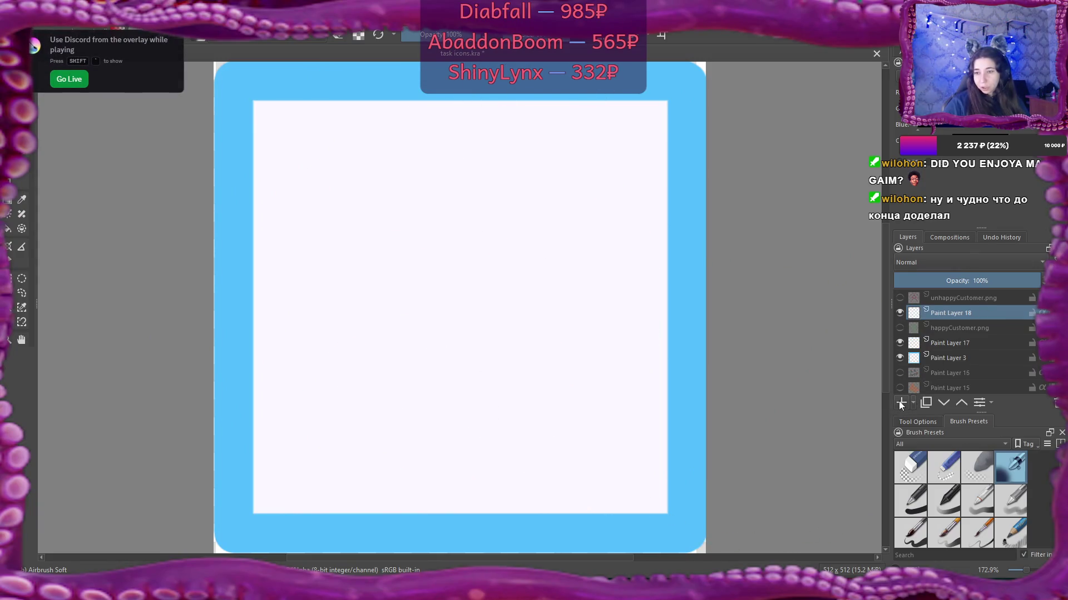
{"action": "scroll", "coordinate": [1049, 483], "scroll_direction": "down", "scroll_amount": 3}
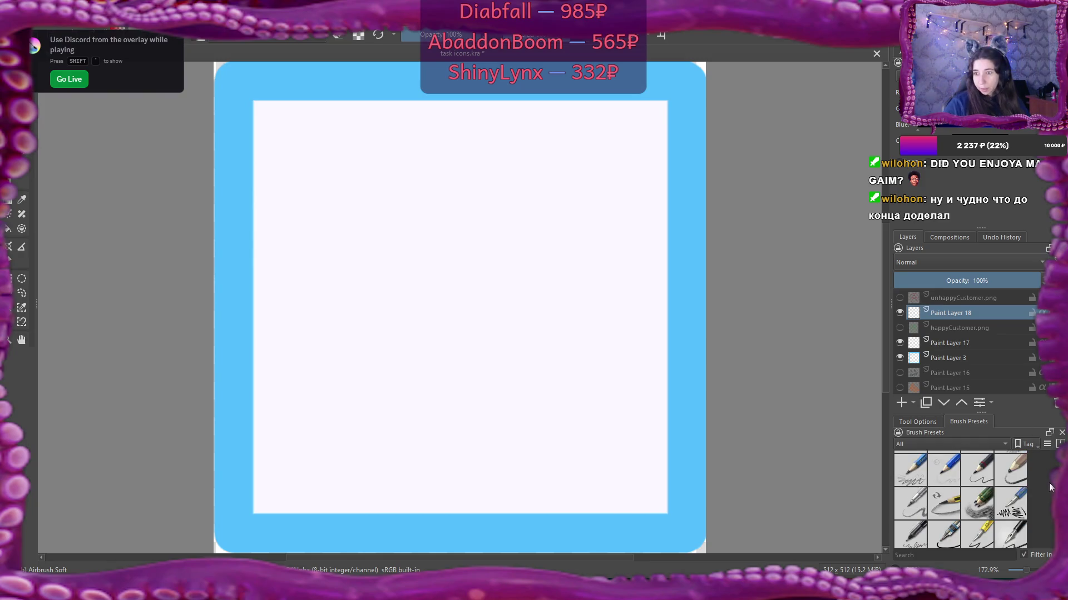
{"action": "scroll", "coordinate": [1049, 482], "scroll_direction": "up", "scroll_amount": 5}
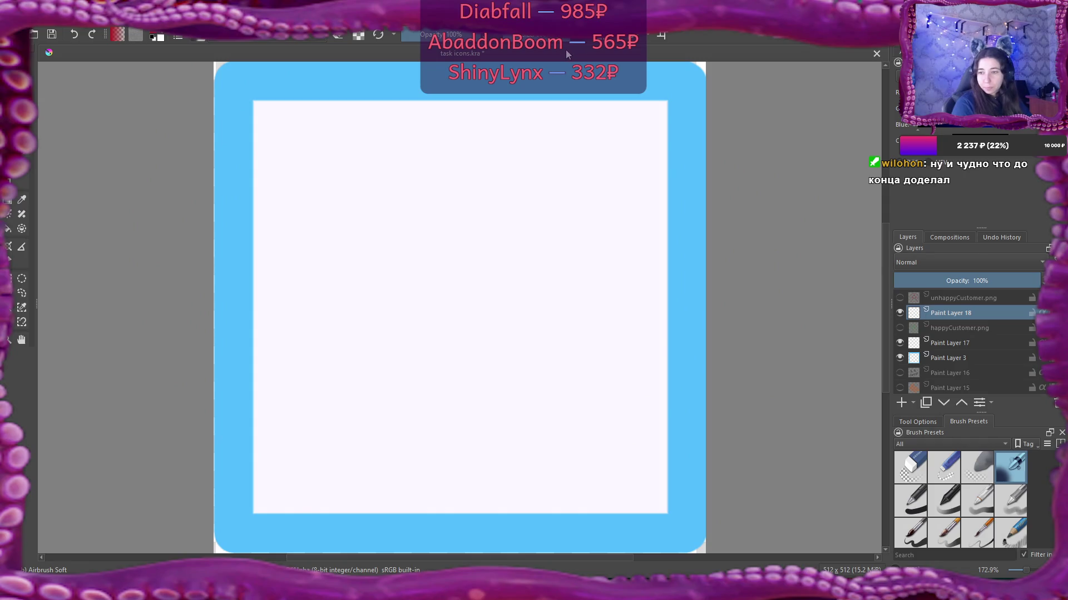
{"action": "left_click", "coordinate": [912, 503]}
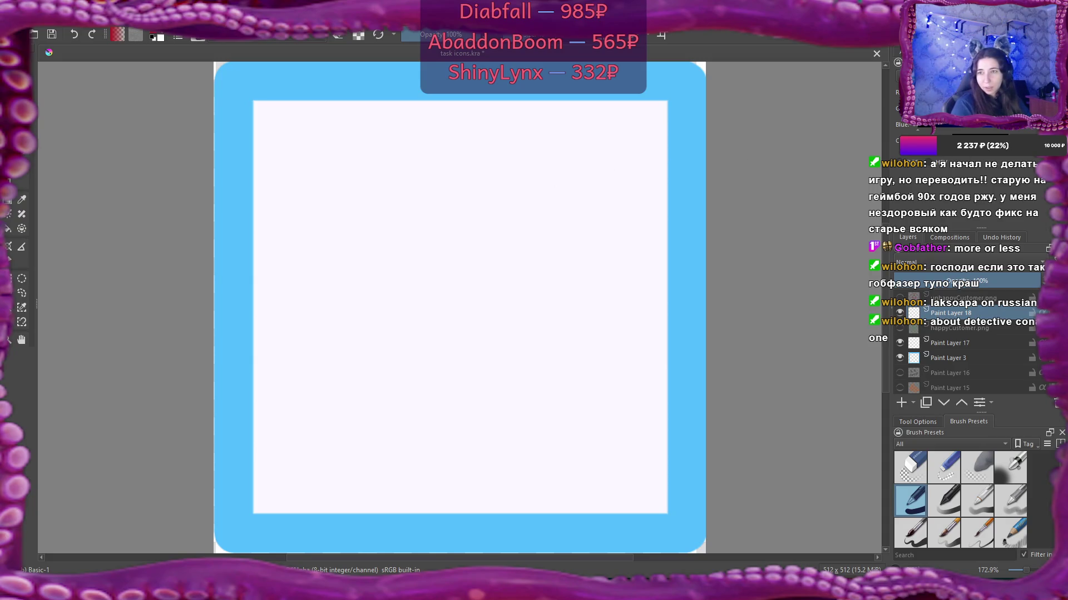
{"action": "left_click", "coordinate": [918, 56]}
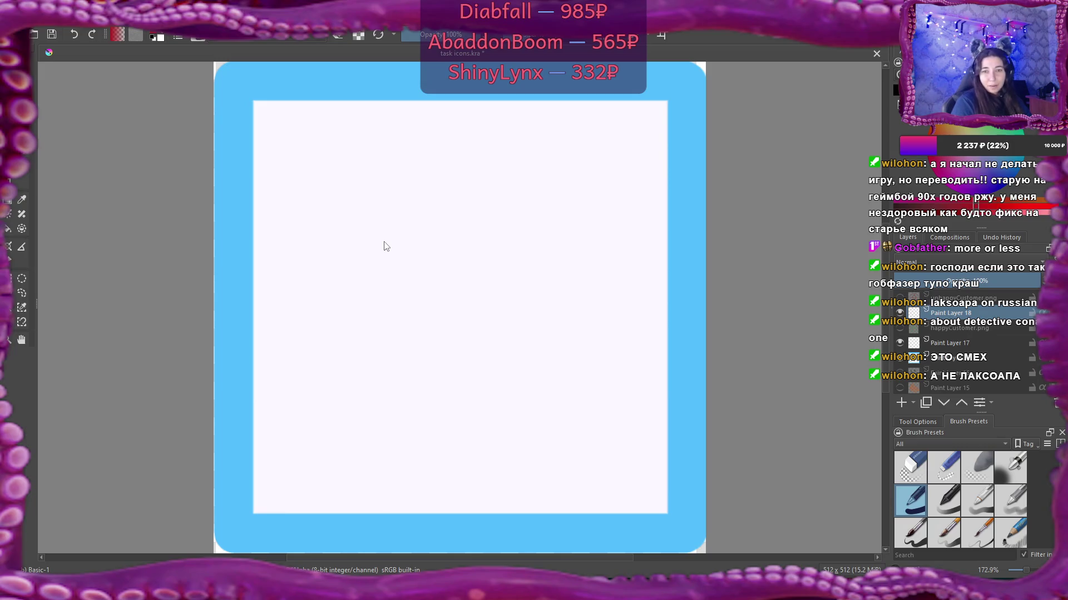
Step: Draw a three-point Bezier path shaped like a question mark across the white icon
{"action": "left_click_drag", "start_coordinate": [385, 241], "coordinate": [384, 229]}
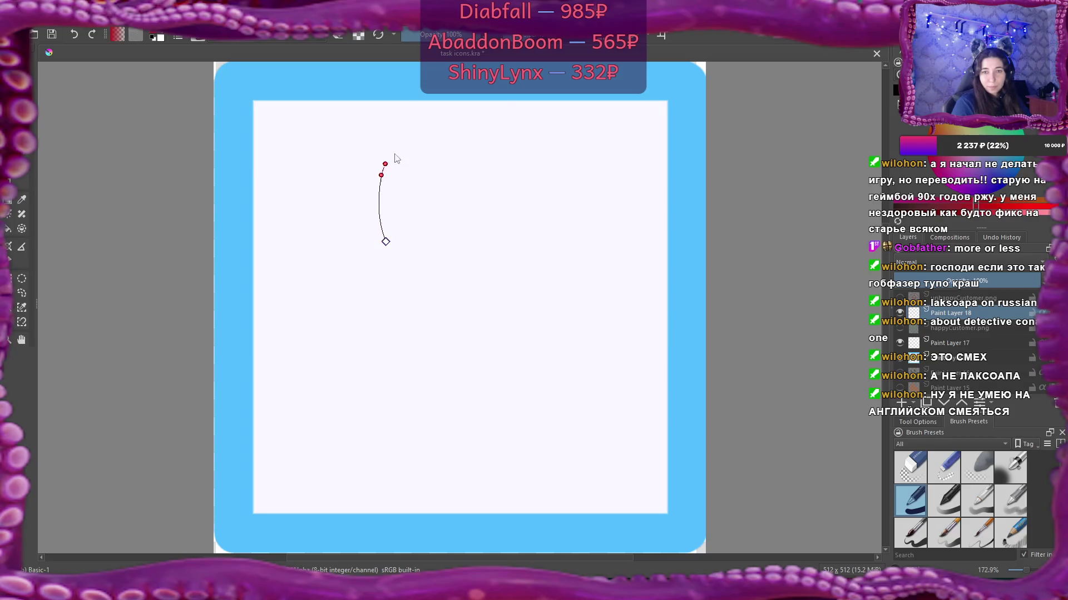
{"action": "left_click_drag", "start_coordinate": [396, 158], "coordinate": [418, 138]}
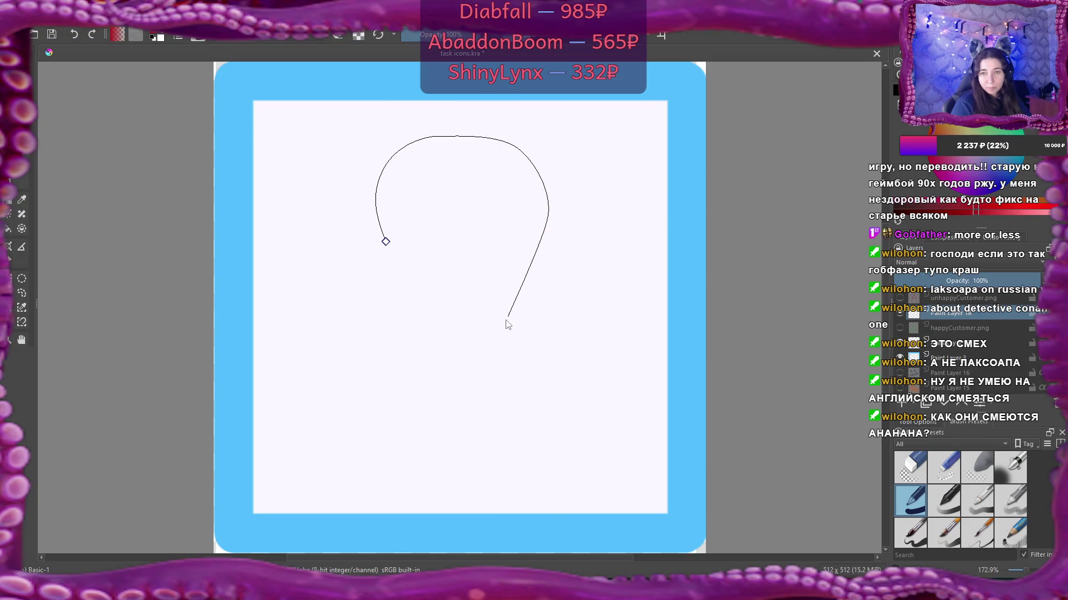
{"action": "mouse_move", "coordinate": [499, 331]}
{"action": "left_mouse_down"}
{"action": "mouse_move", "coordinate": [462, 359]}
{"action": "mouse_move", "coordinate": [477, 354]}
{"action": "left_mouse_up"}
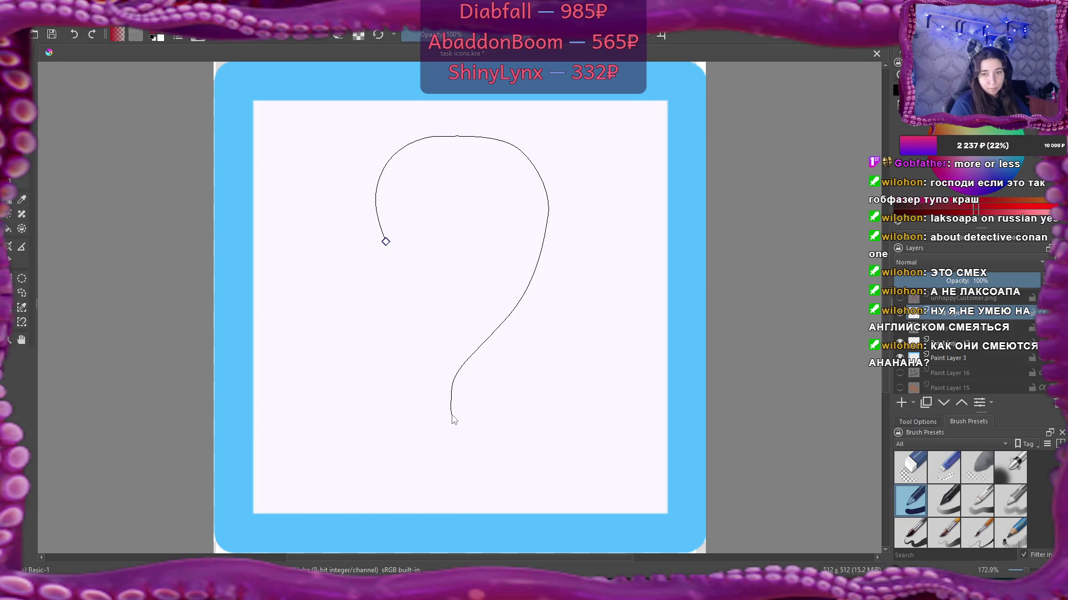
Step: Stroke the path as a thick dark-red question mark and thicken the hook's inner edge
{"action": "key", "text": "Return"}
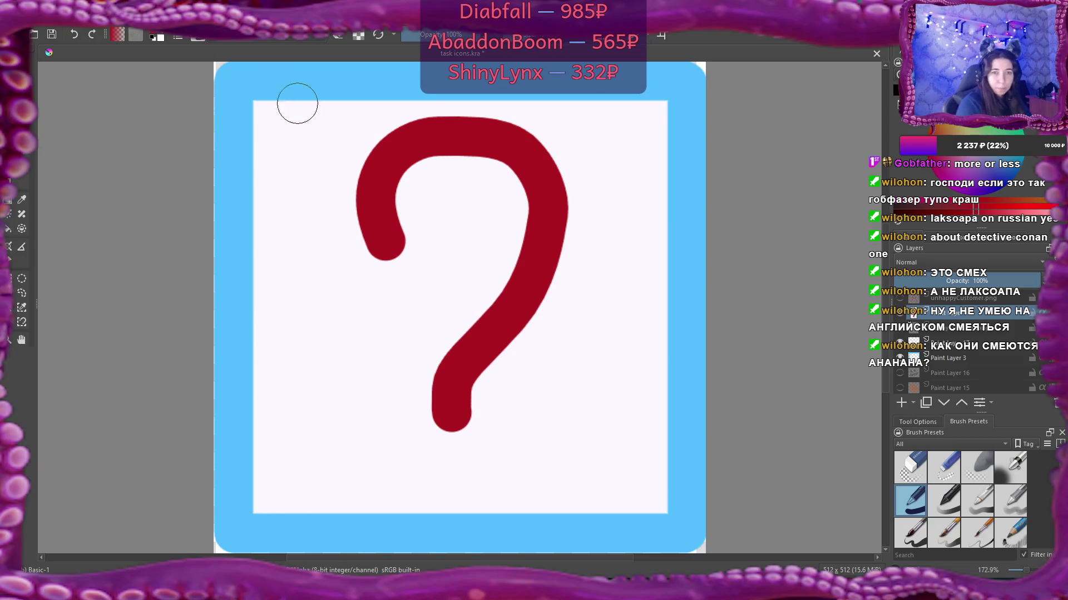
{"action": "scroll", "coordinate": [421, 227], "scroll_direction": "up", "scroll_amount": 3}
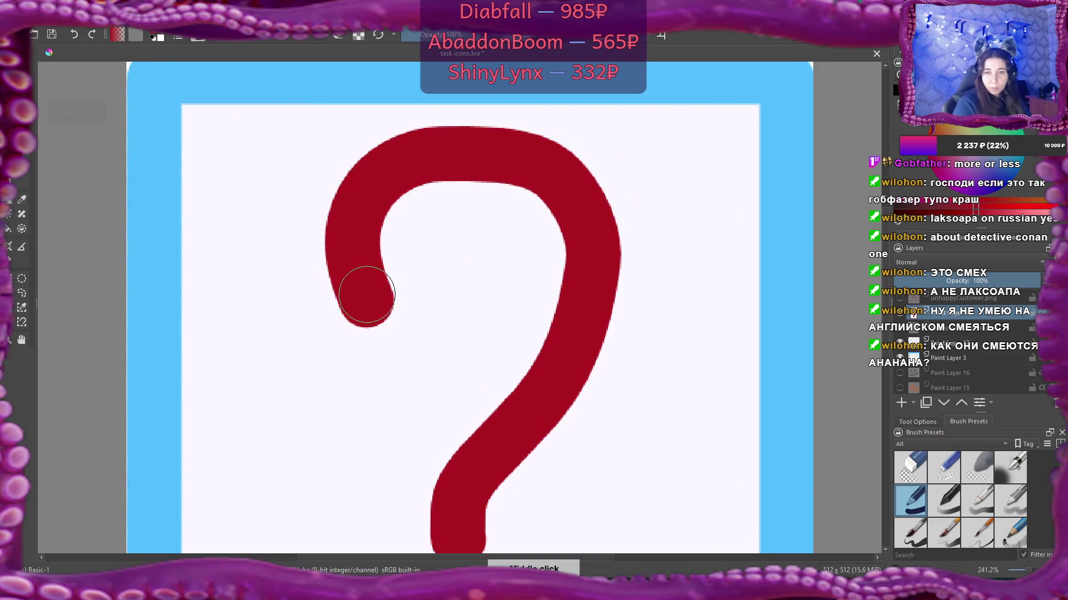
{"action": "mouse_move", "coordinate": [370, 302]}
{"action": "left_mouse_down"}
{"action": "mouse_move", "coordinate": [368, 242]}
{"action": "mouse_move", "coordinate": [383, 211]}
{"action": "mouse_move", "coordinate": [436, 167]}
{"action": "mouse_move", "coordinate": [493, 152]}
{"action": "mouse_move", "coordinate": [457, 167]}
{"action": "left_mouse_up"}
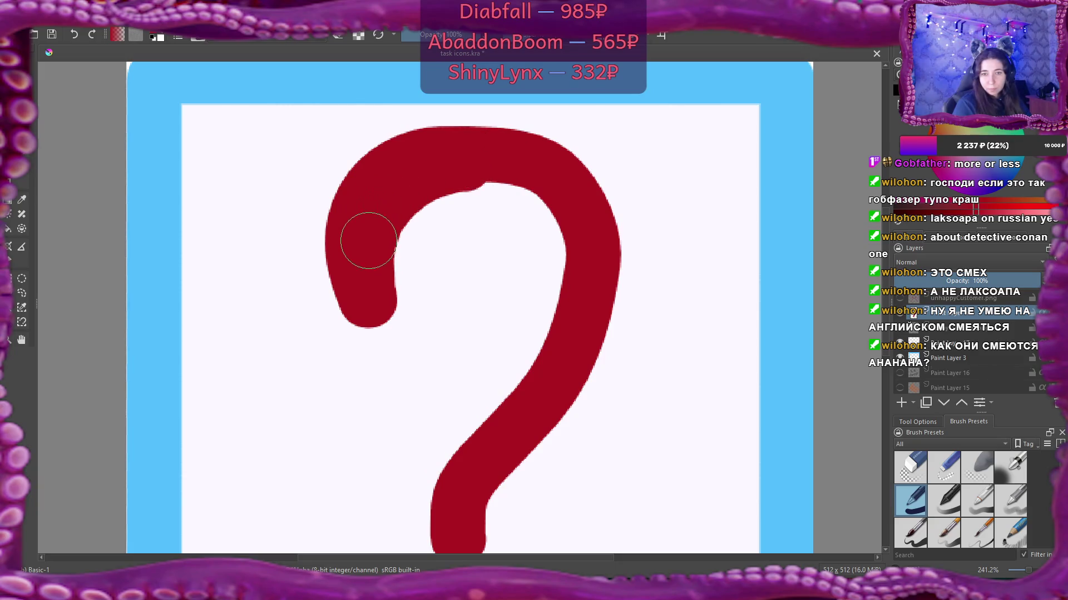
{"action": "left_click_drag", "start_coordinate": [370, 261], "coordinate": [380, 301]}
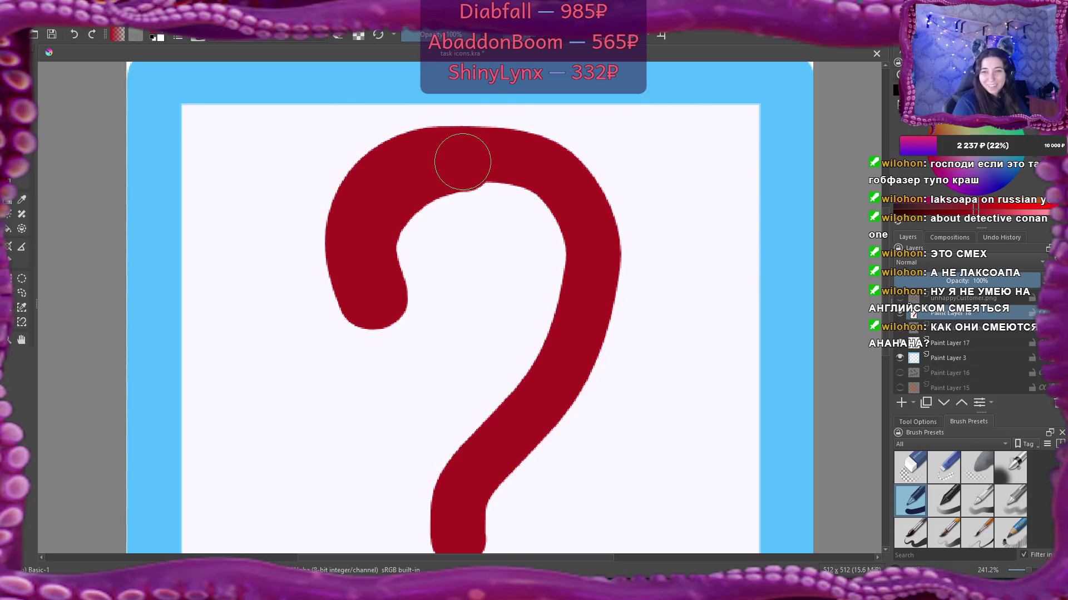
Step: Touch up the top curve's inner edge, undoing the stray bulge and top-edge paint
{"action": "mouse_move", "coordinate": [466, 163]}
{"action": "left_mouse_down"}
{"action": "mouse_move", "coordinate": [495, 160]}
{"action": "mouse_move", "coordinate": [548, 185]}
{"action": "mouse_move", "coordinate": [566, 217]}
{"action": "mouse_move", "coordinate": [566, 301]}
{"action": "mouse_move", "coordinate": [574, 274]}
{"action": "mouse_move", "coordinate": [575, 262]}
{"action": "mouse_move", "coordinate": [556, 336]}
{"action": "mouse_move", "coordinate": [572, 298]}
{"action": "mouse_move", "coordinate": [572, 276]}
{"action": "mouse_move", "coordinate": [543, 360]}
{"action": "mouse_move", "coordinate": [483, 426]}
{"action": "mouse_move", "coordinate": [458, 522]}
{"action": "mouse_move", "coordinate": [453, 484]}
{"action": "mouse_move", "coordinate": [457, 526]}
{"action": "mouse_move", "coordinate": [510, 324]}
{"action": "left_mouse_up"}
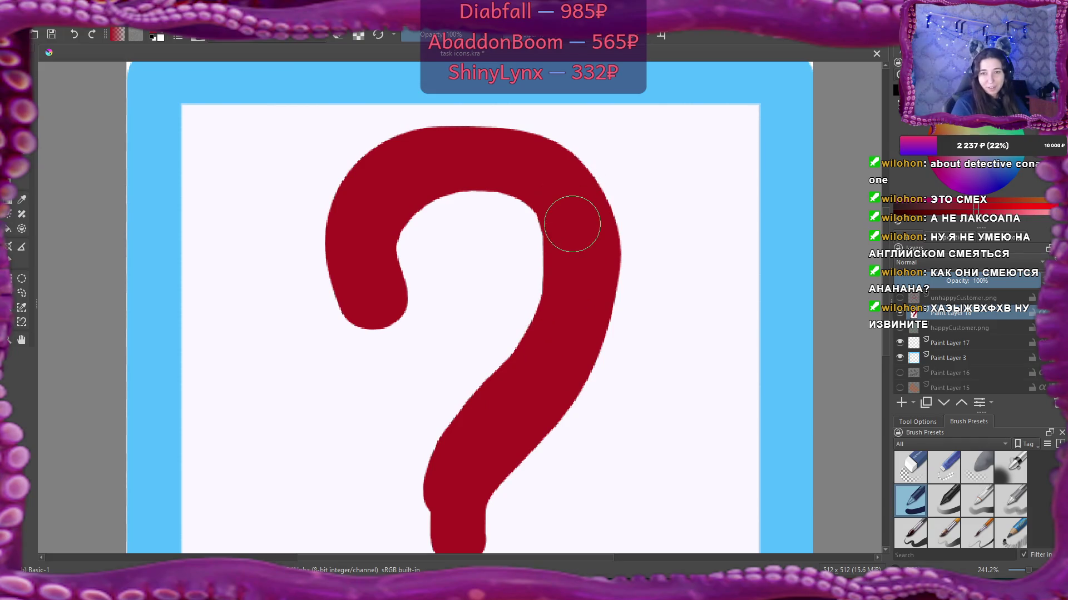
{"action": "left_click_drag", "start_coordinate": [575, 229], "coordinate": [556, 199]}
{"action": "key", "text": "ctrl+z"}
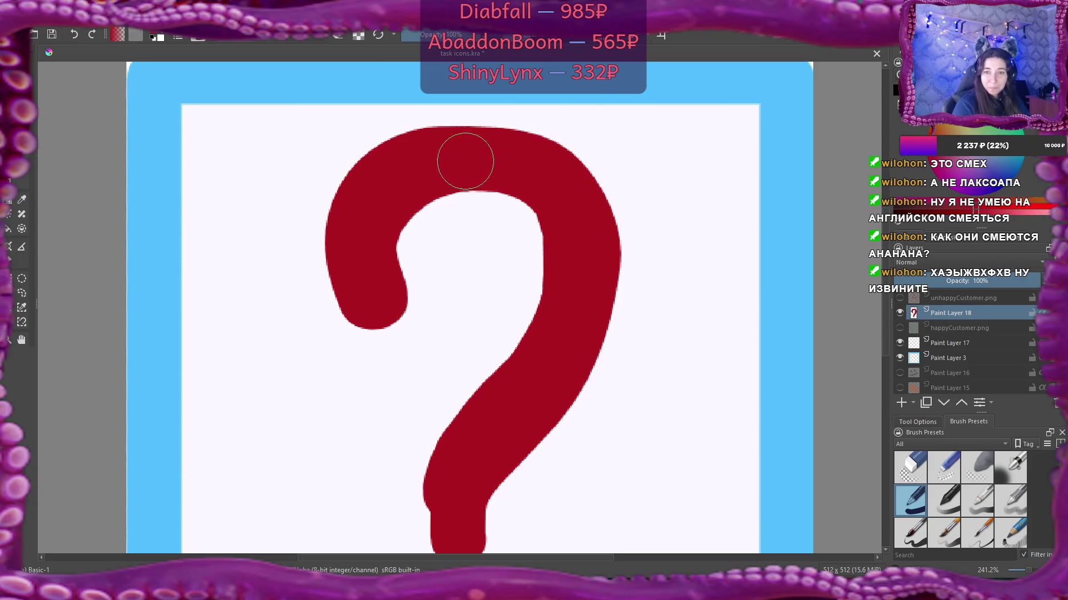
{"action": "mouse_move", "coordinate": [465, 164]}
{"action": "left_mouse_down"}
{"action": "mouse_move", "coordinate": [531, 166]}
{"action": "mouse_move", "coordinate": [507, 166]}
{"action": "mouse_move", "coordinate": [532, 180]}
{"action": "left_mouse_up"}
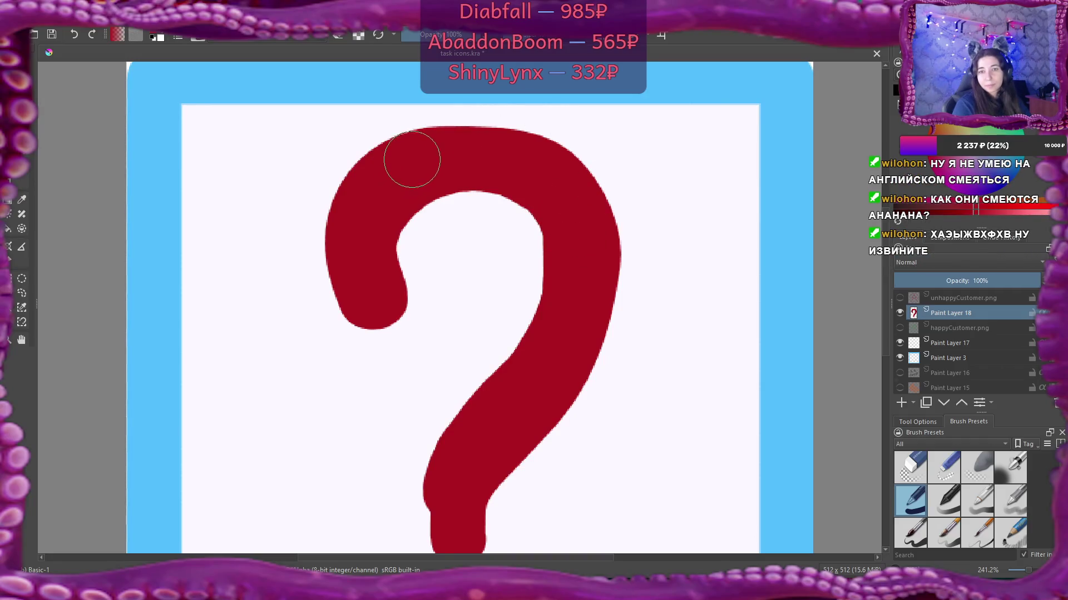
{"action": "mouse_move", "coordinate": [411, 160]}
{"action": "left_mouse_down"}
{"action": "mouse_move", "coordinate": [467, 139]}
{"action": "mouse_move", "coordinate": [493, 149]}
{"action": "left_mouse_up"}
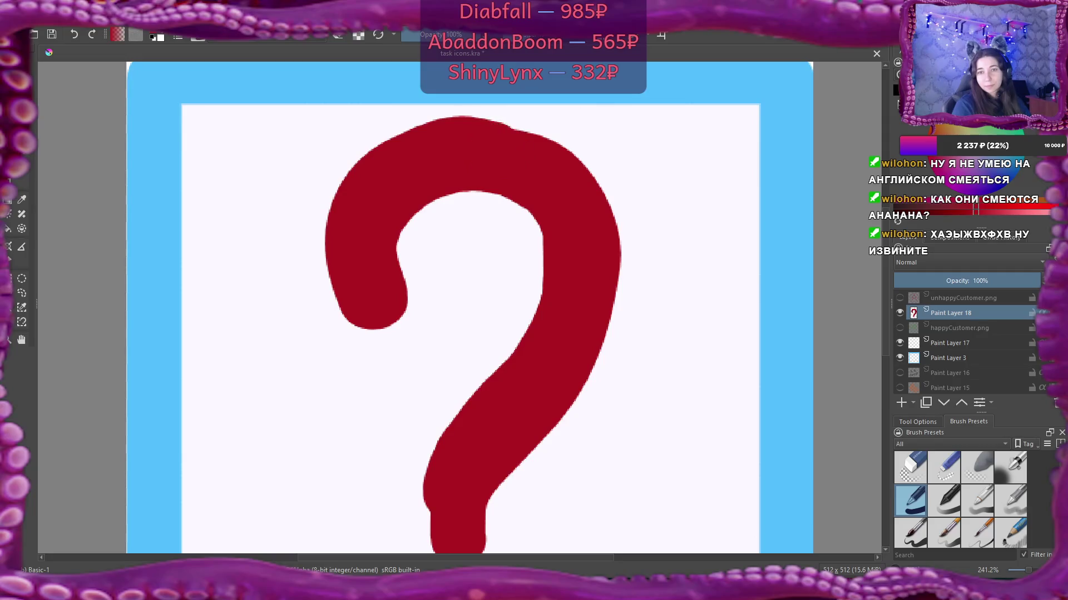
{"action": "key", "text": "ctrl+z"}
Step: Paint along the upper-left, top-right and right edges to fill out the question mark
{"action": "mouse_move", "coordinate": [370, 190]}
{"action": "left_mouse_down"}
{"action": "mouse_move", "coordinate": [439, 148]}
{"action": "mouse_move", "coordinate": [492, 157]}
{"action": "mouse_move", "coordinate": [429, 148]}
{"action": "mouse_move", "coordinate": [486, 147]}
{"action": "mouse_move", "coordinate": [446, 143]}
{"action": "mouse_move", "coordinate": [400, 157]}
{"action": "mouse_move", "coordinate": [369, 178]}
{"action": "mouse_move", "coordinate": [351, 227]}
{"action": "mouse_move", "coordinate": [374, 179]}
{"action": "mouse_move", "coordinate": [352, 215]}
{"action": "mouse_move", "coordinate": [365, 183]}
{"action": "mouse_move", "coordinate": [358, 191]}
{"action": "mouse_move", "coordinate": [356, 240]}
{"action": "mouse_move", "coordinate": [353, 205]}
{"action": "mouse_move", "coordinate": [343, 252]}
{"action": "mouse_move", "coordinate": [362, 300]}
{"action": "left_mouse_up"}
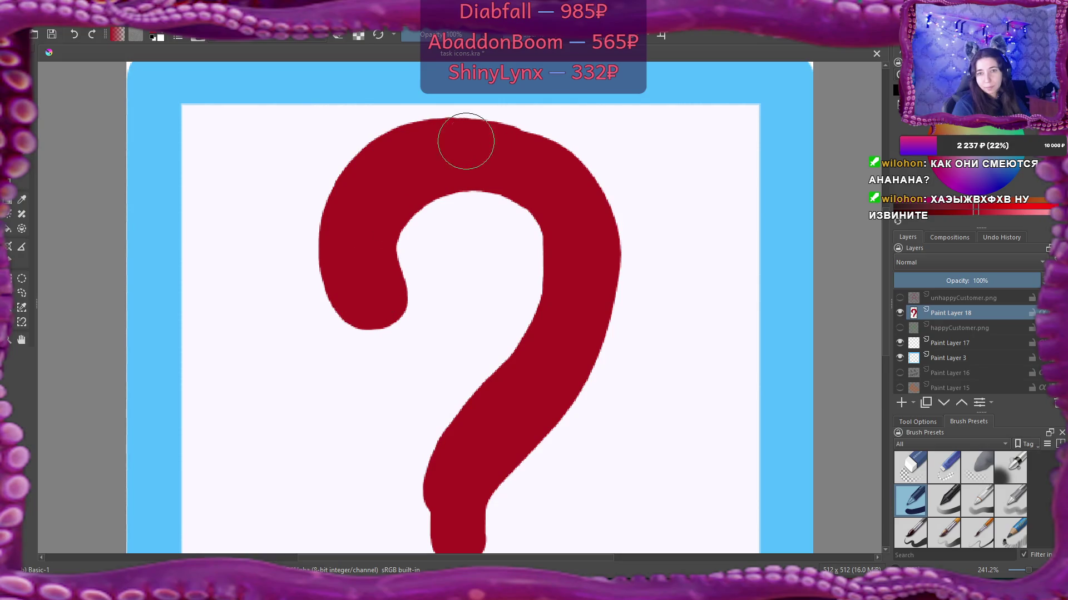
{"action": "mouse_move", "coordinate": [464, 145]}
{"action": "left_mouse_down"}
{"action": "mouse_move", "coordinate": [527, 159]}
{"action": "mouse_move", "coordinate": [524, 148]}
{"action": "mouse_move", "coordinate": [426, 147]}
{"action": "mouse_move", "coordinate": [465, 138]}
{"action": "mouse_move", "coordinate": [498, 148]}
{"action": "left_mouse_up"}
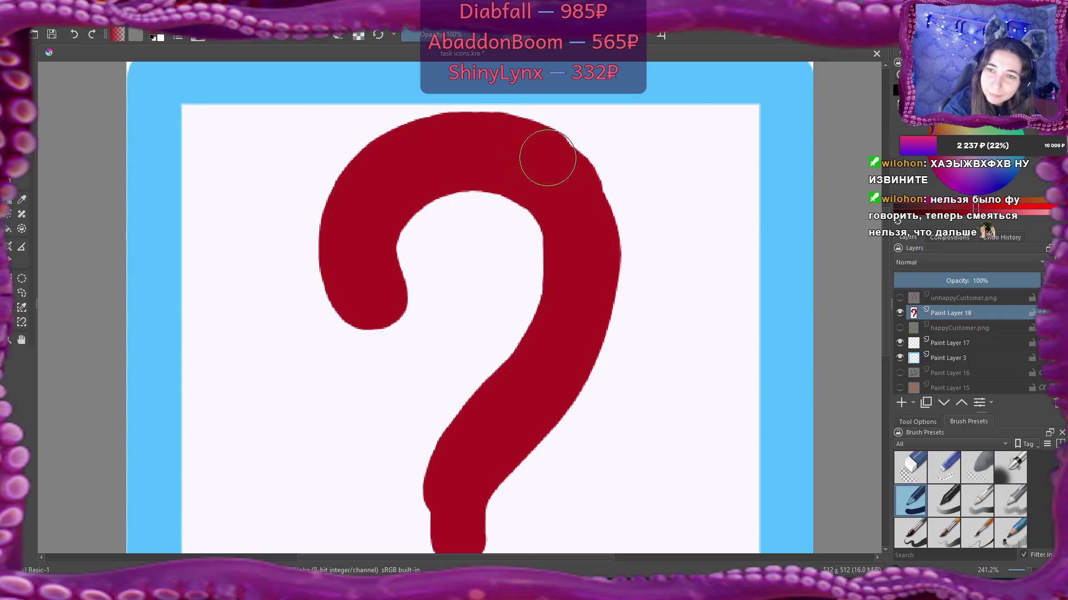
{"action": "left_click_drag", "start_coordinate": [572, 181], "coordinate": [564, 197]}
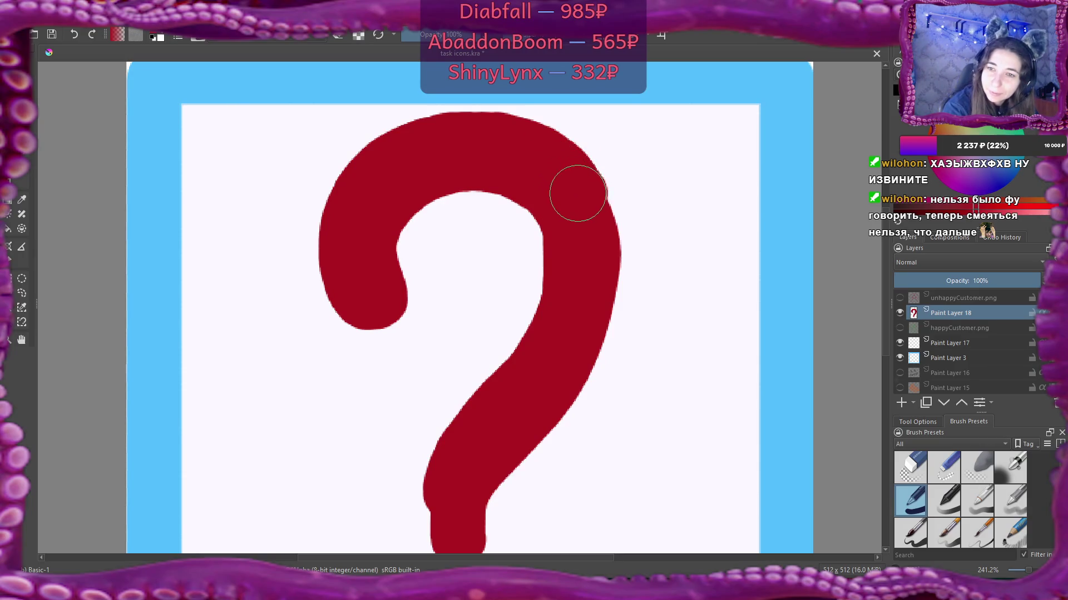
{"action": "mouse_move", "coordinate": [565, 175]}
{"action": "left_mouse_down"}
{"action": "mouse_move", "coordinate": [597, 245]}
{"action": "mouse_move", "coordinate": [574, 188]}
{"action": "left_mouse_up"}
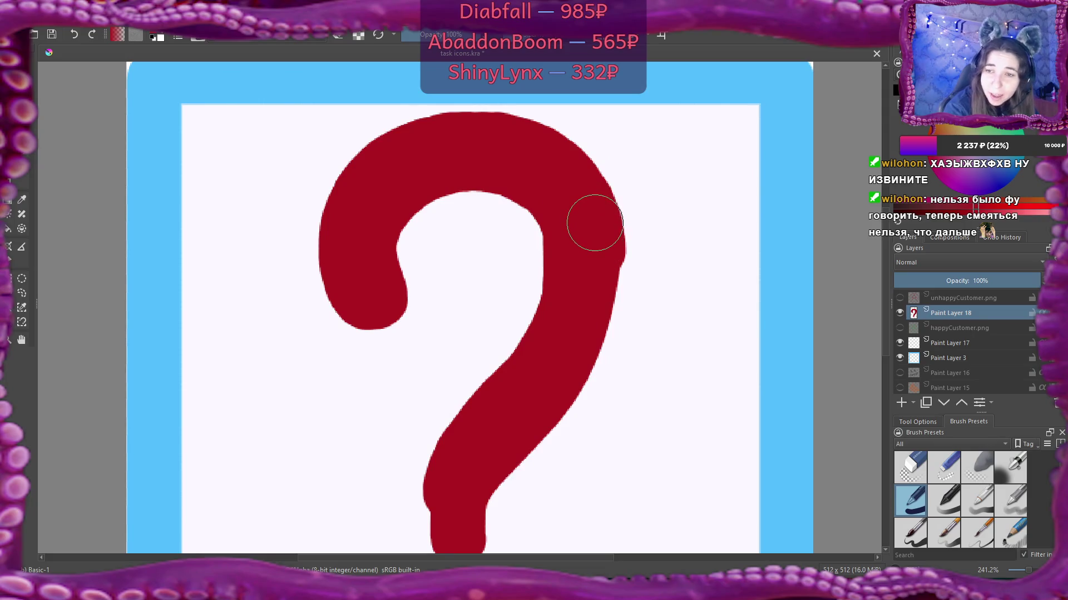
{"action": "mouse_move", "coordinate": [595, 231]}
{"action": "left_mouse_down"}
{"action": "mouse_move", "coordinate": [595, 315]}
{"action": "mouse_move", "coordinate": [572, 352]}
{"action": "mouse_move", "coordinate": [582, 310]}
{"action": "mouse_move", "coordinate": [589, 323]}
{"action": "mouse_move", "coordinate": [574, 362]}
{"action": "left_mouse_up"}
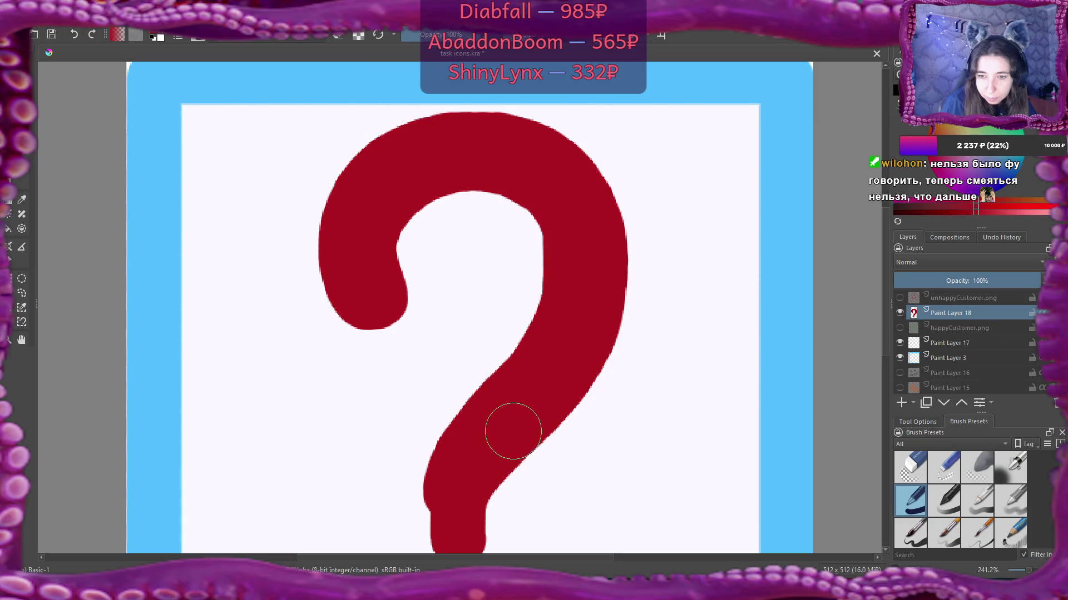
Step: Zoom in on the lower stroke and paint over its left-edge bump to even the stem
{"action": "scroll", "coordinate": [589, 279], "scroll_direction": "down", "scroll_amount": 3}
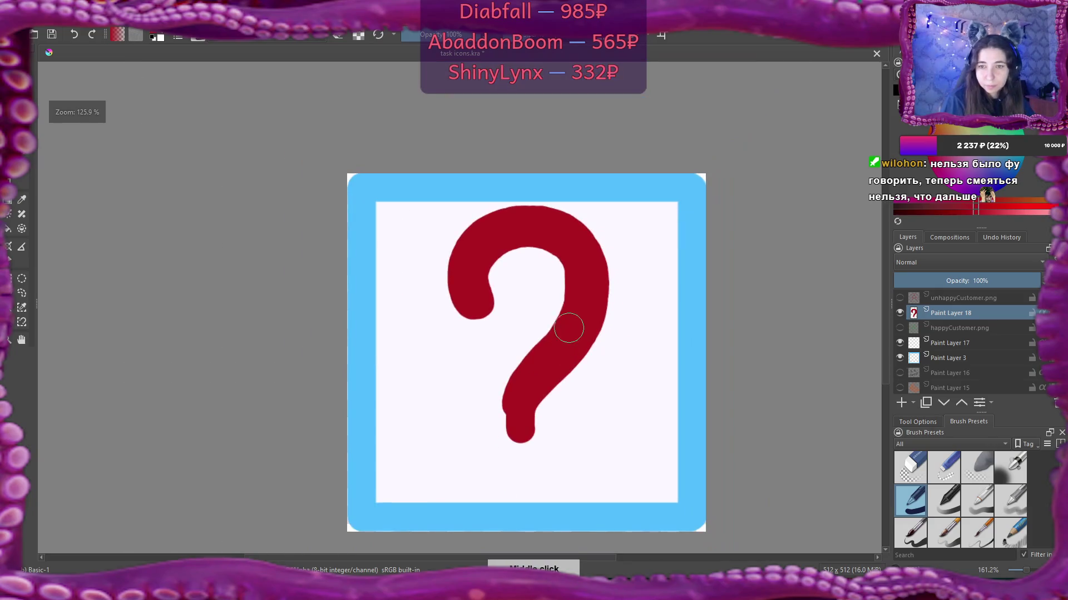
{"action": "scroll", "coordinate": [582, 317], "scroll_direction": "up", "scroll_amount": 2}
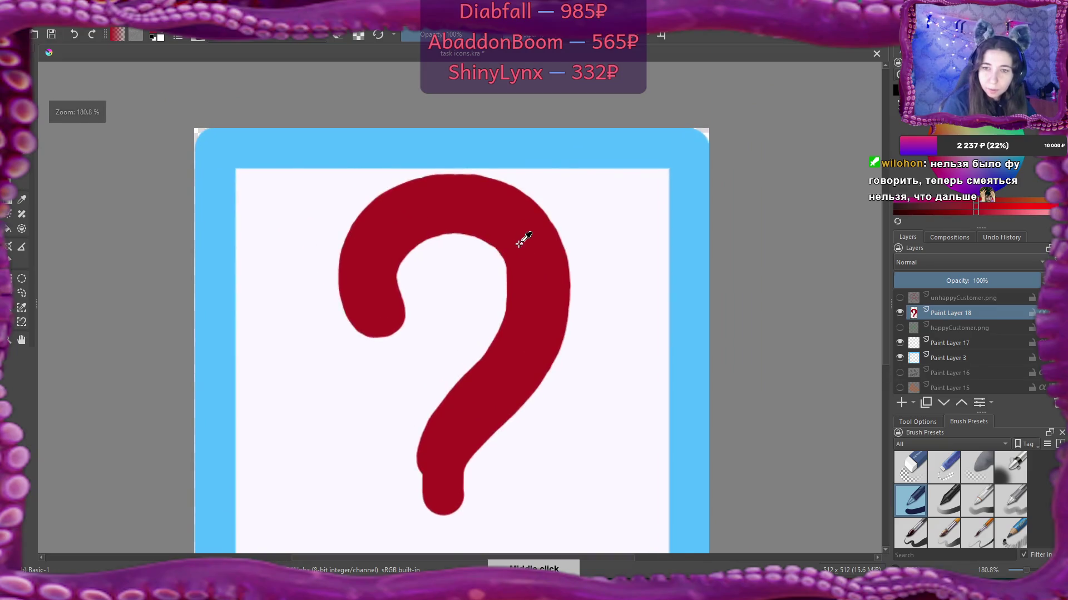
{"action": "scroll", "coordinate": [520, 243], "scroll_direction": "up", "scroll_amount": 4}
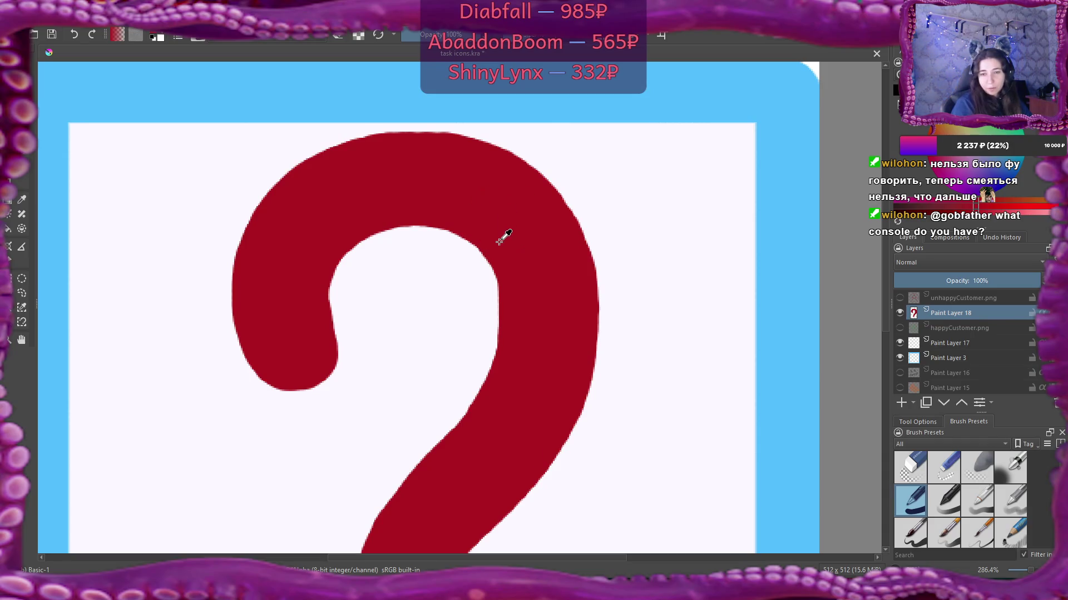
{"action": "scroll", "coordinate": [501, 231], "scroll_direction": "down", "scroll_amount": 1}
{"action": "left_click_drag", "start_coordinate": [501, 209], "coordinate": [470, 115]}
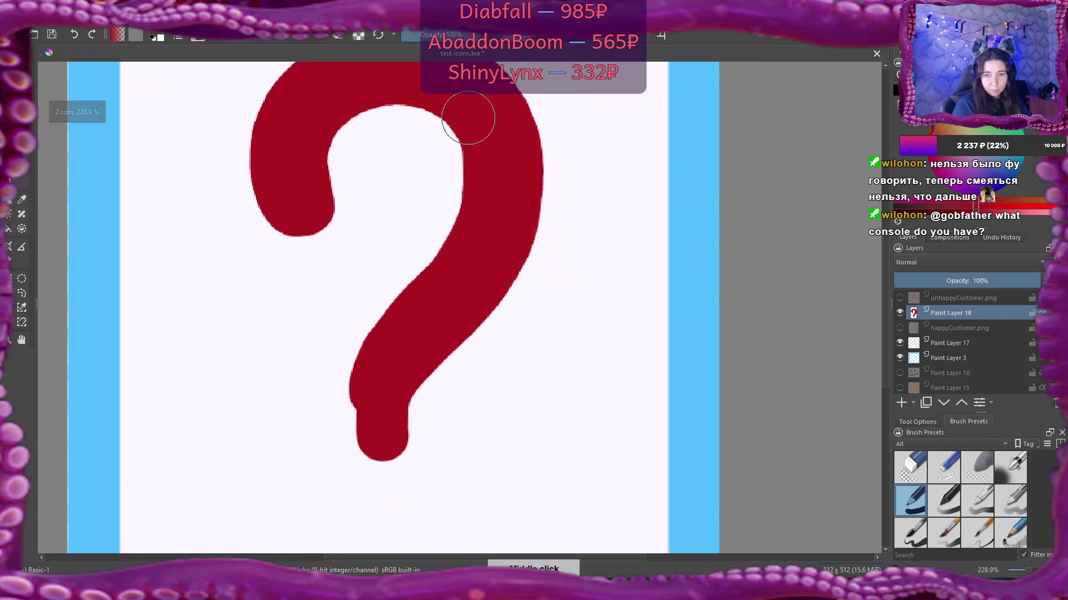
{"action": "scroll", "coordinate": [460, 228], "scroll_direction": "up", "scroll_amount": 2}
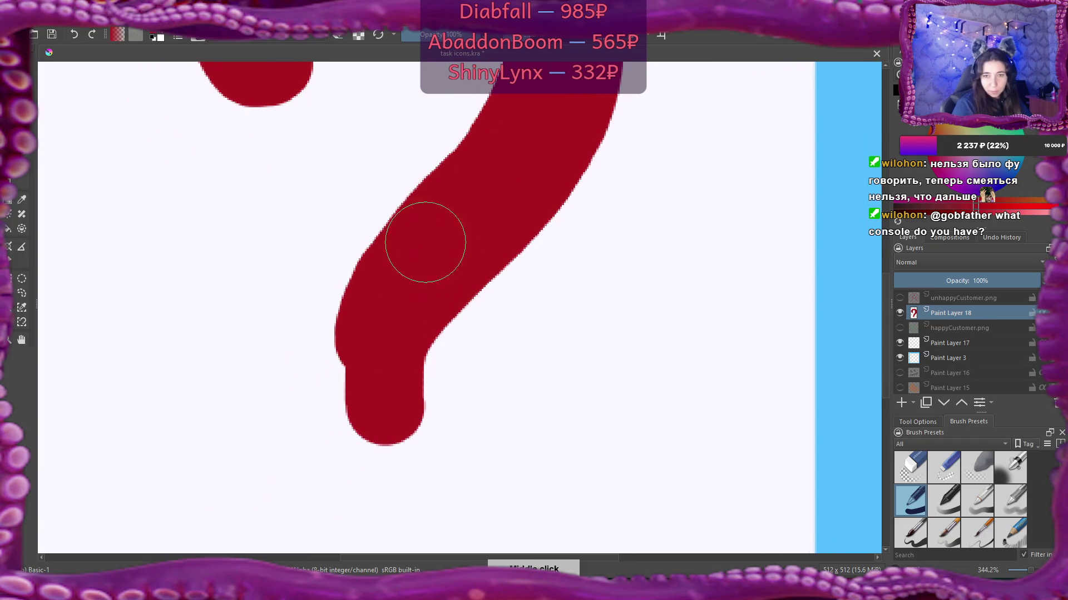
{"action": "mouse_move", "coordinate": [416, 243]}
{"action": "left_mouse_down"}
{"action": "mouse_move", "coordinate": [389, 291]}
{"action": "mouse_move", "coordinate": [486, 173]}
{"action": "mouse_move", "coordinate": [399, 263]}
{"action": "mouse_move", "coordinate": [365, 341]}
{"action": "mouse_move", "coordinate": [393, 274]}
{"action": "mouse_move", "coordinate": [369, 305]}
{"action": "mouse_move", "coordinate": [357, 362]}
{"action": "mouse_move", "coordinate": [365, 408]}
{"action": "mouse_move", "coordinate": [381, 405]}
{"action": "mouse_move", "coordinate": [396, 332]}
{"action": "left_mouse_up"}
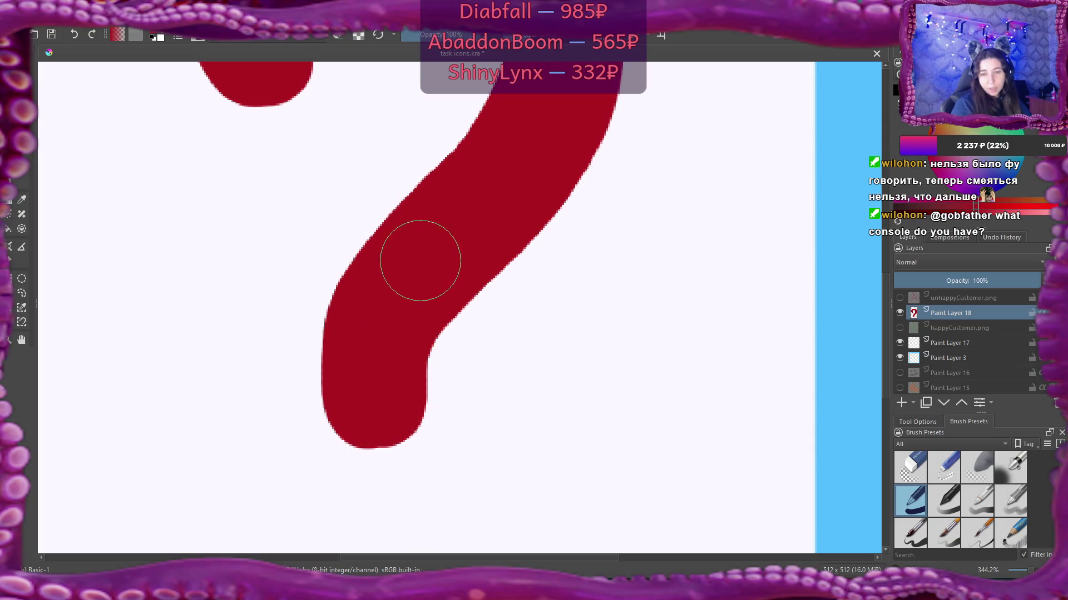
{"action": "scroll", "coordinate": [441, 264], "scroll_direction": "down", "scroll_amount": 3}
{"action": "scroll", "coordinate": [437, 269], "scroll_direction": "up", "scroll_amount": 2}
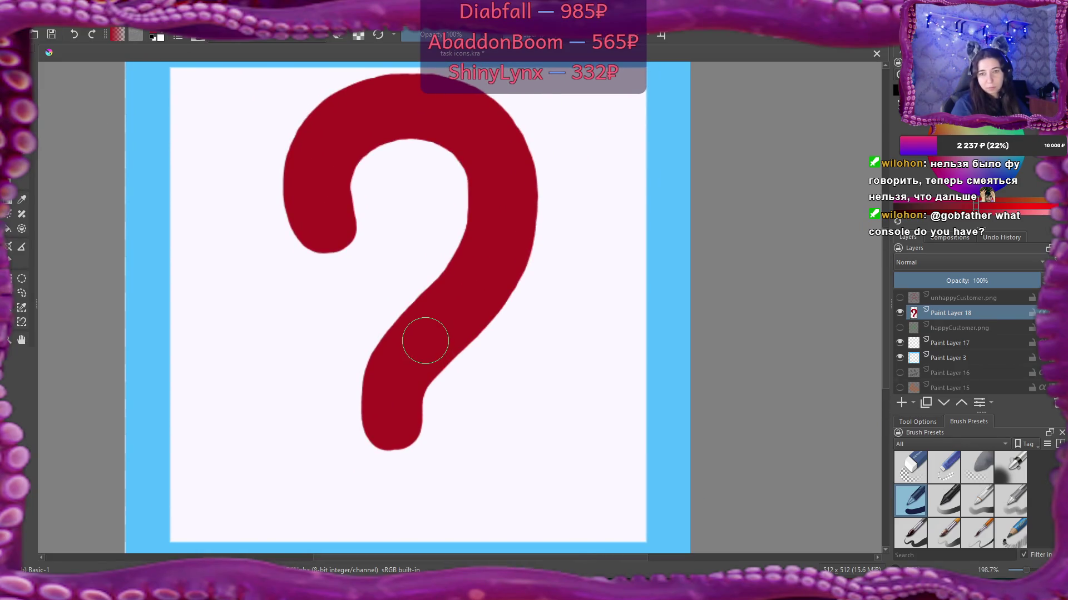
{"action": "scroll", "coordinate": [426, 344], "scroll_direction": "up", "scroll_amount": 2}
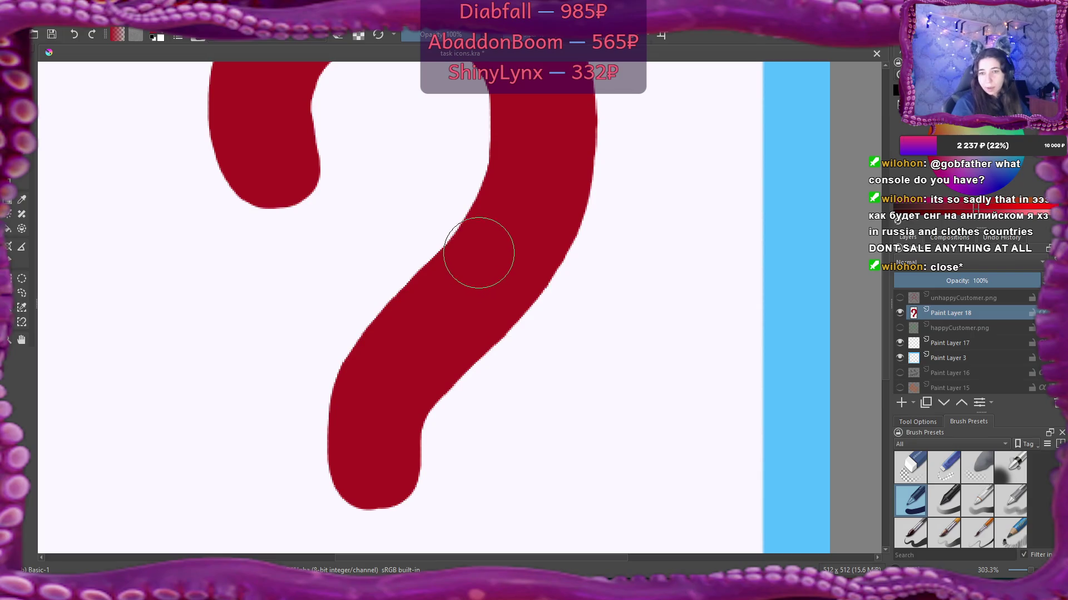
Step: Paint red along the lower-right side of the question mark's bottom to thicken the stem's end
{"action": "scroll", "coordinate": [464, 281], "scroll_direction": "up", "scroll_amount": 2}
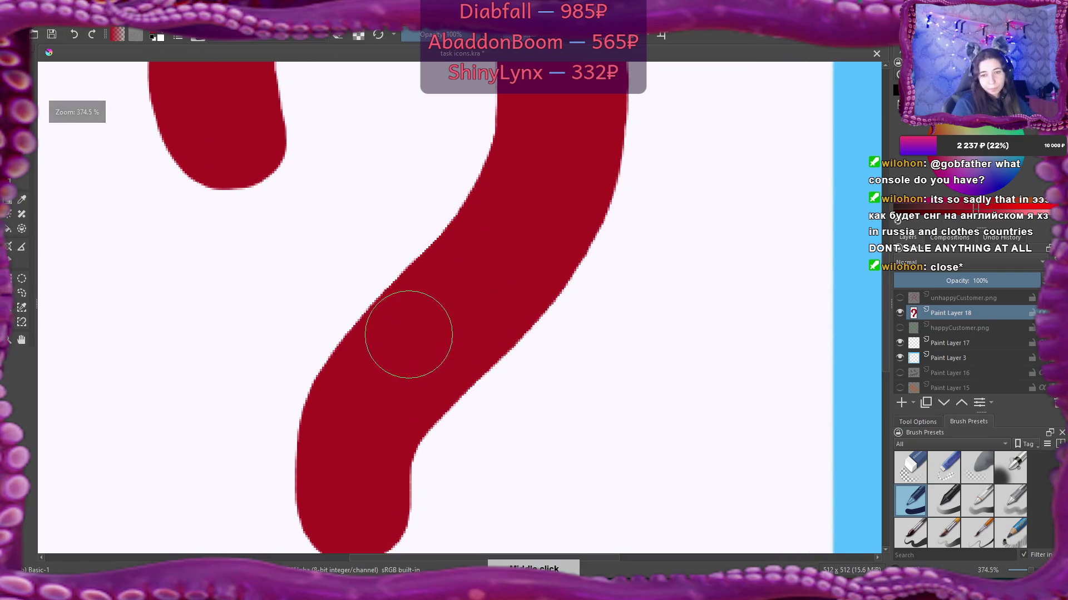
{"action": "scroll", "coordinate": [445, 278], "scroll_direction": "down", "scroll_amount": 2}
{"action": "scroll", "coordinate": [428, 300], "scroll_direction": "down", "scroll_amount": 4}
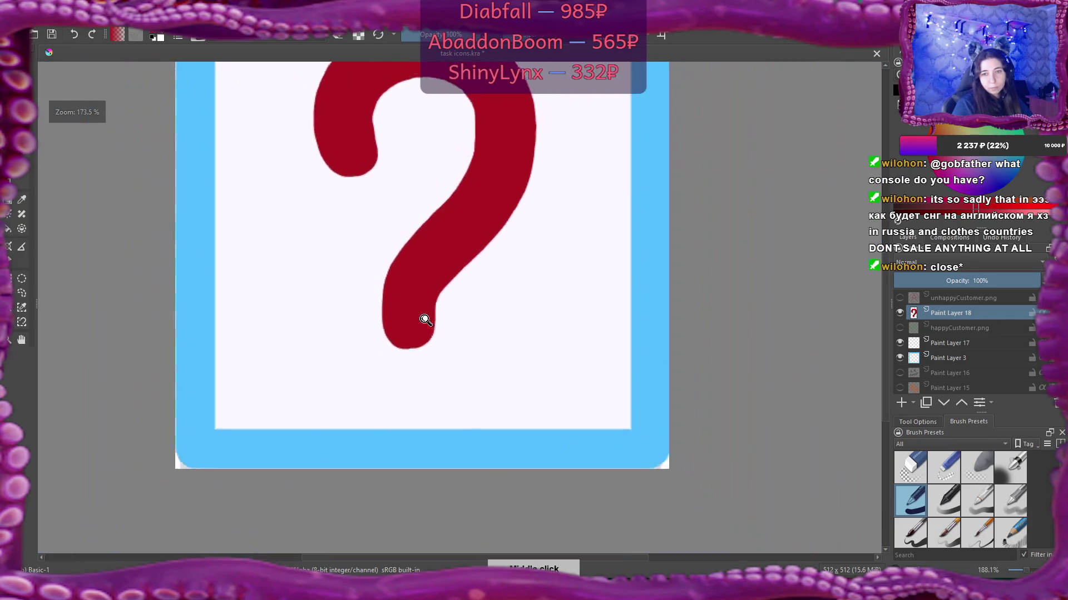
{"action": "scroll", "coordinate": [424, 345], "scroll_direction": "up", "scroll_amount": 1}
{"action": "left_click_drag", "start_coordinate": [424, 381], "coordinate": [431, 298]}
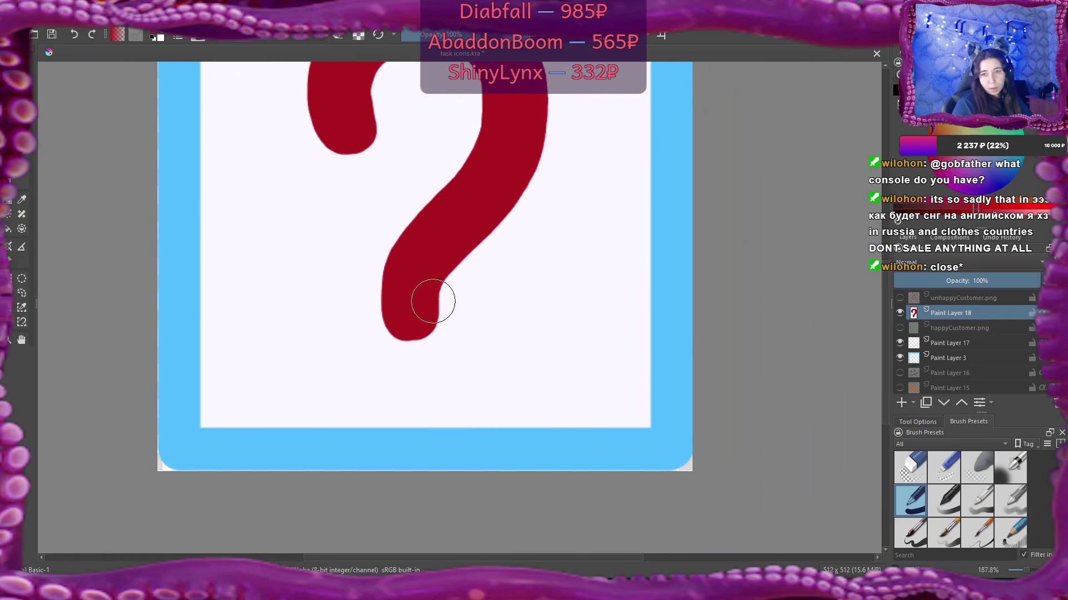
{"action": "scroll", "coordinate": [434, 284], "scroll_direction": "up", "scroll_amount": 3}
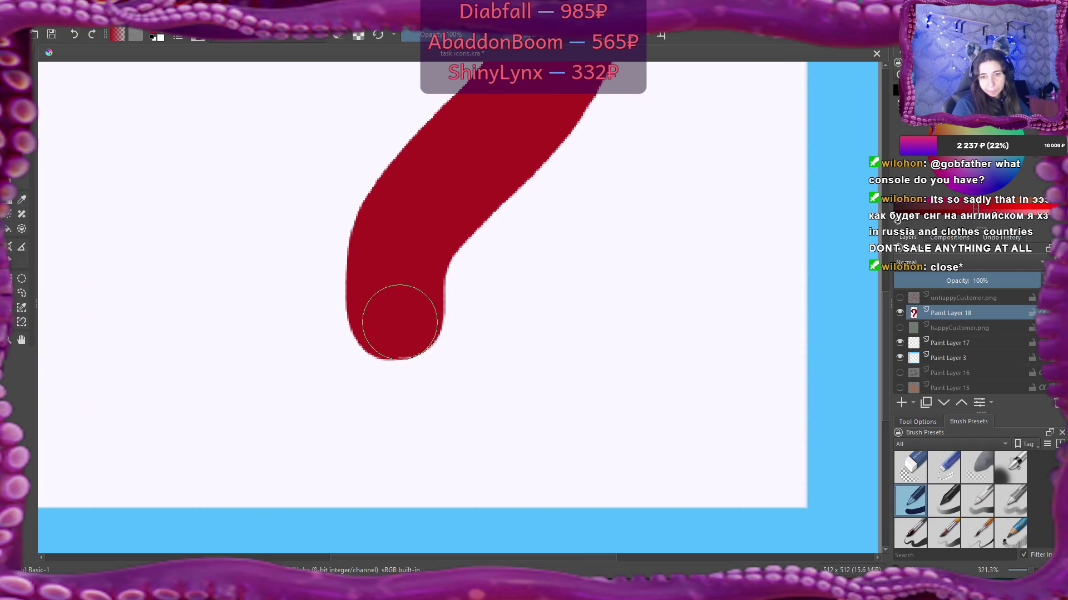
{"action": "left_click_drag", "start_coordinate": [398, 324], "coordinate": [416, 285]}
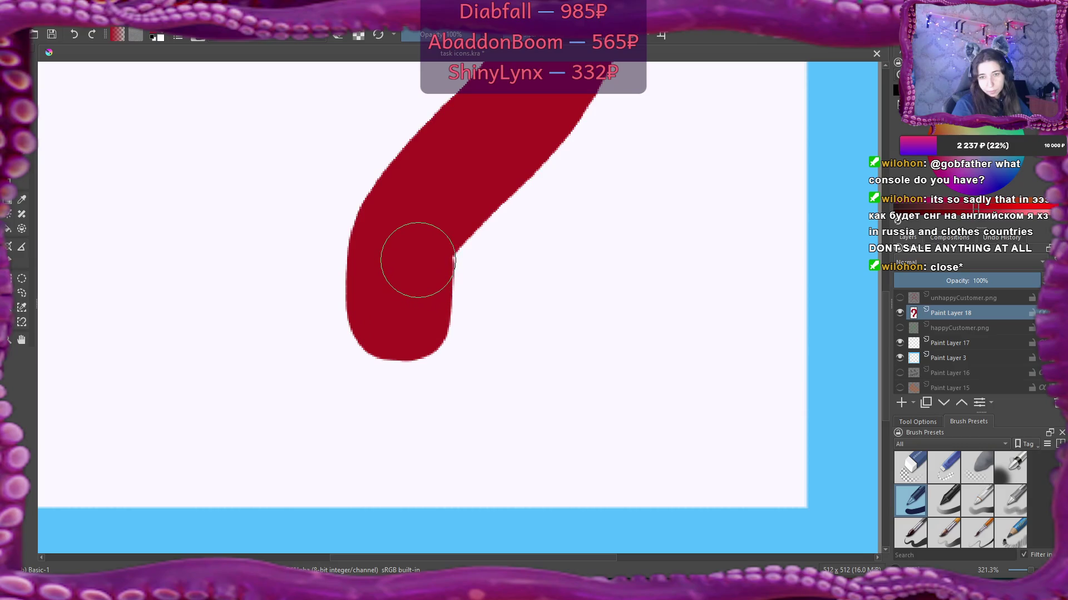
{"action": "scroll", "coordinate": [410, 260], "scroll_direction": "down", "scroll_amount": 2}
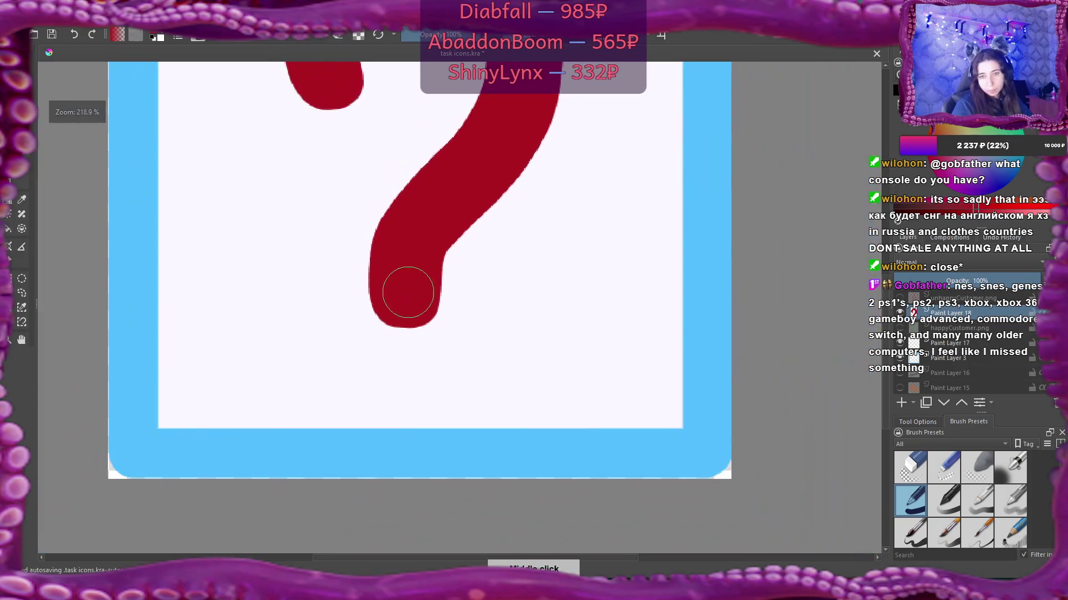
{"action": "left_click_drag", "start_coordinate": [407, 293], "coordinate": [408, 436]}
{"action": "scroll", "coordinate": [408, 411], "scroll_direction": "down", "scroll_amount": 3}
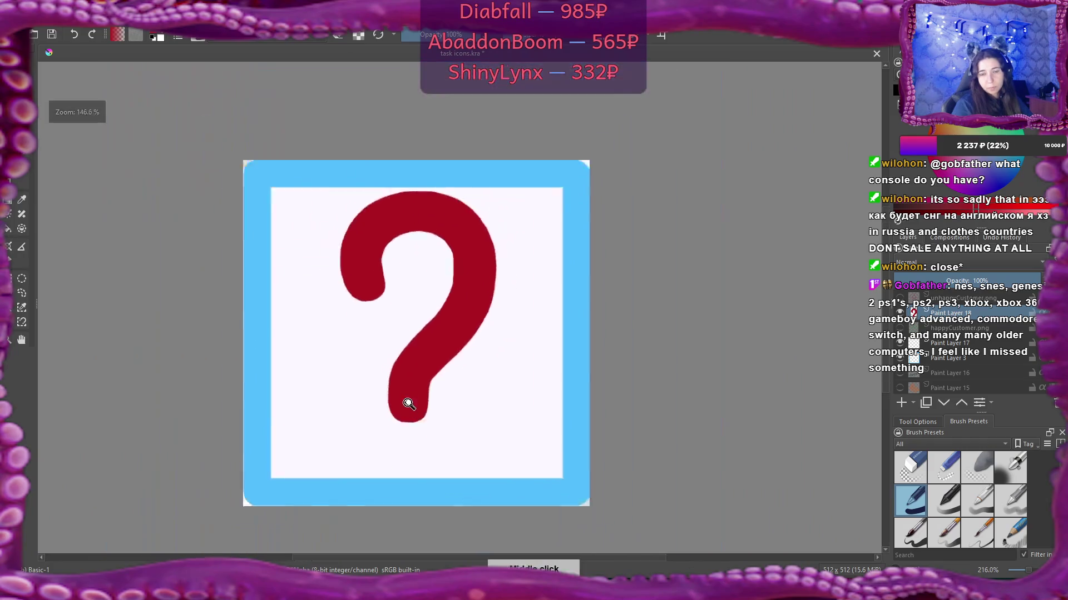
{"action": "scroll", "coordinate": [418, 360], "scroll_direction": "up", "scroll_amount": 2}
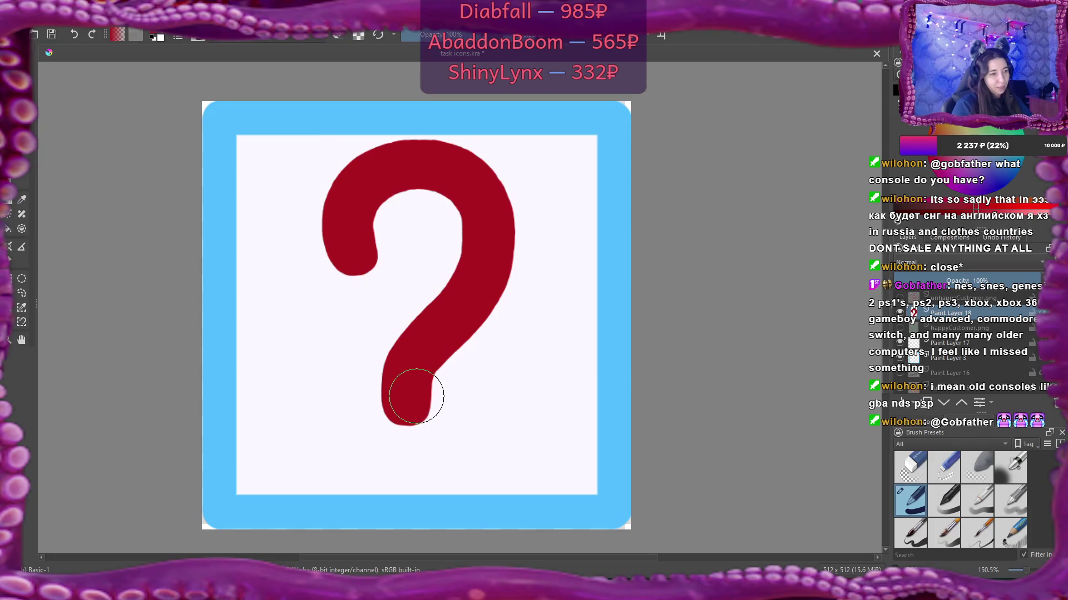
Step: Stamp a round dark-red dot beneath the question mark's stem, then zoom out to check it
{"action": "scroll", "coordinate": [418, 384], "scroll_direction": "up", "scroll_amount": 3}
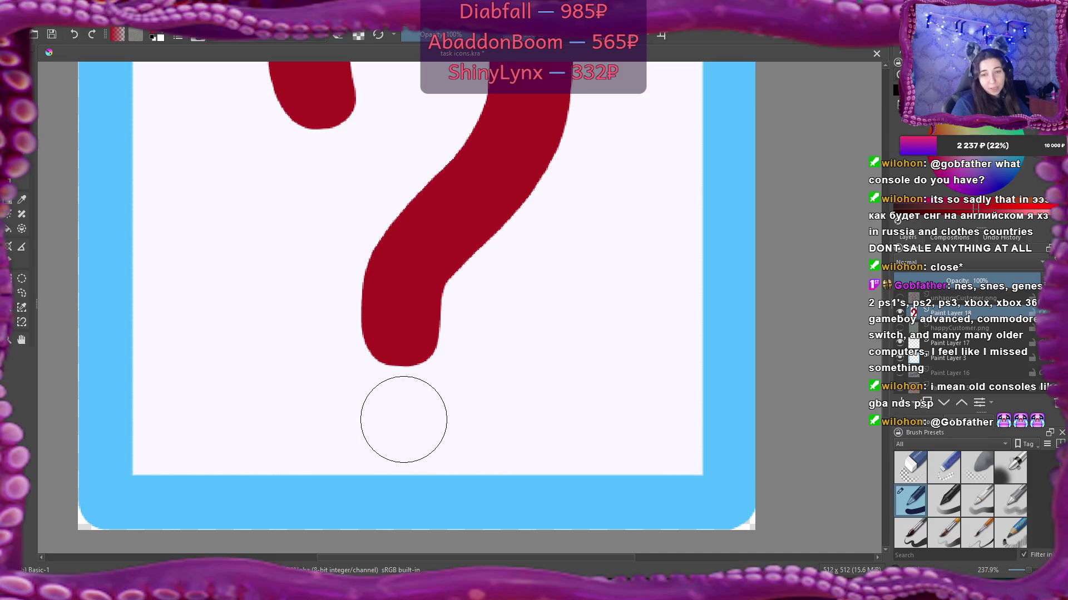
{"action": "left_click", "coordinate": [404, 420]}
{"action": "scroll", "coordinate": [451, 306], "scroll_direction": "down", "scroll_amount": 2}
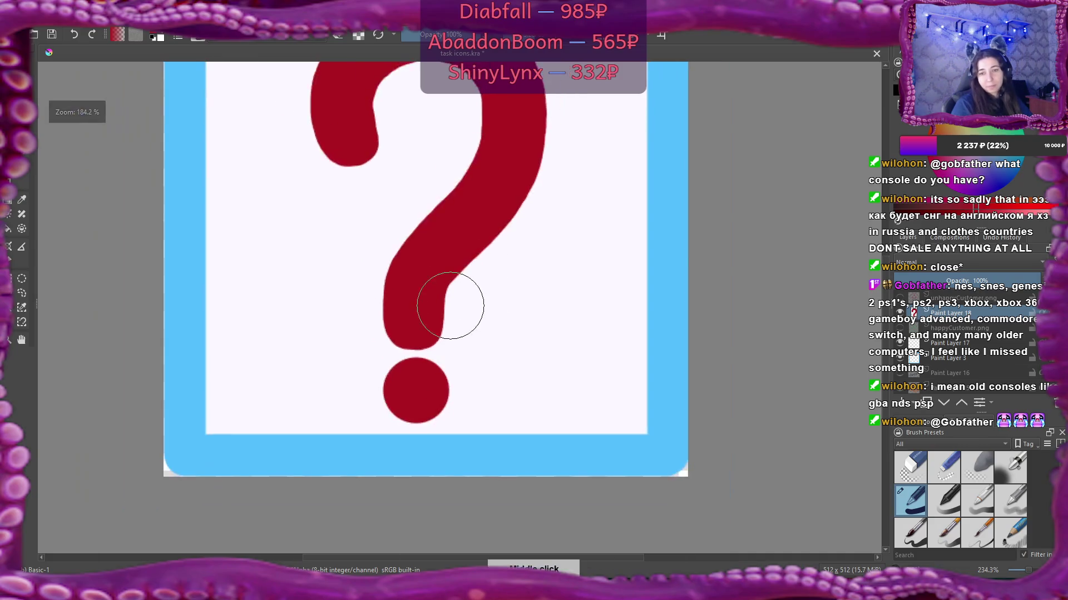
{"action": "scroll", "coordinate": [437, 393], "scroll_direction": "down", "scroll_amount": 2}
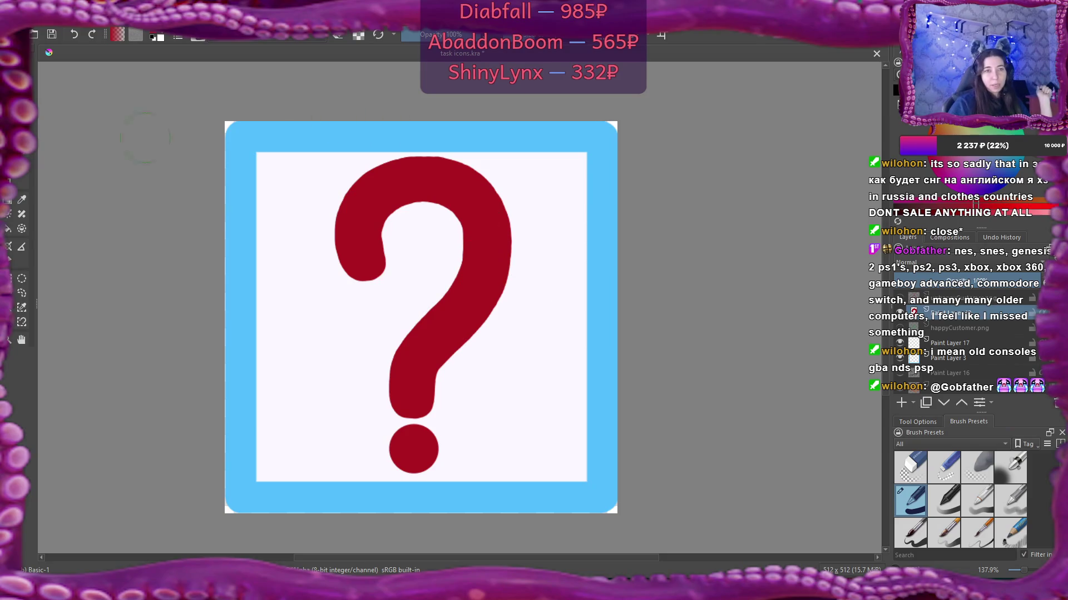
{"action": "right_click", "coordinate": [47, 99]}
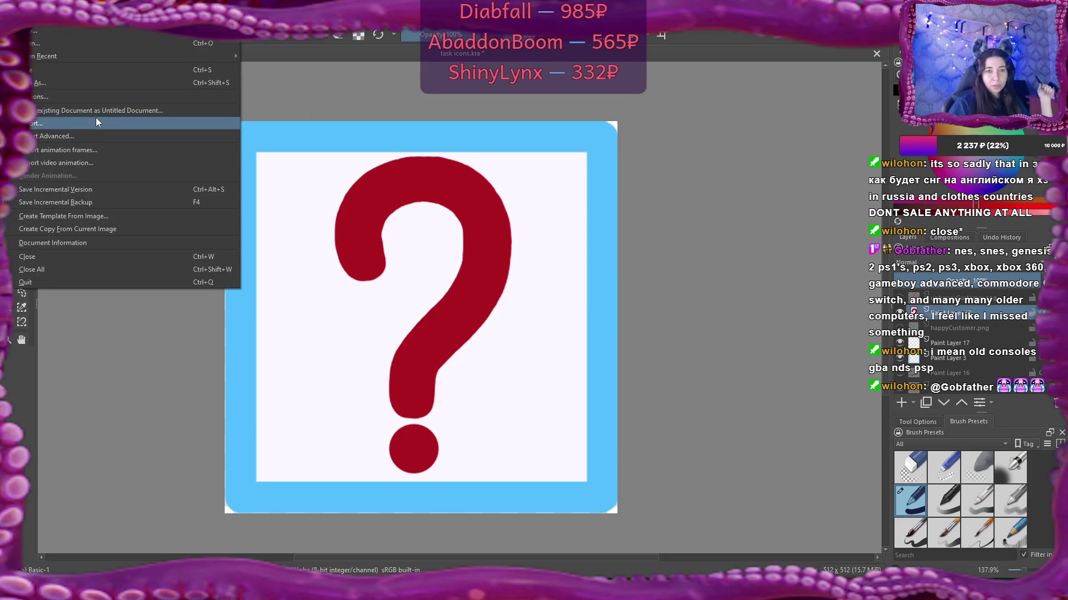
Step: Export the question-mark icon as a PNG image named 'the', accepting the default PNG options
{"action": "left_click", "coordinate": [263, 164]}
{"action": "key", "text": "ctrl+shift+e"}
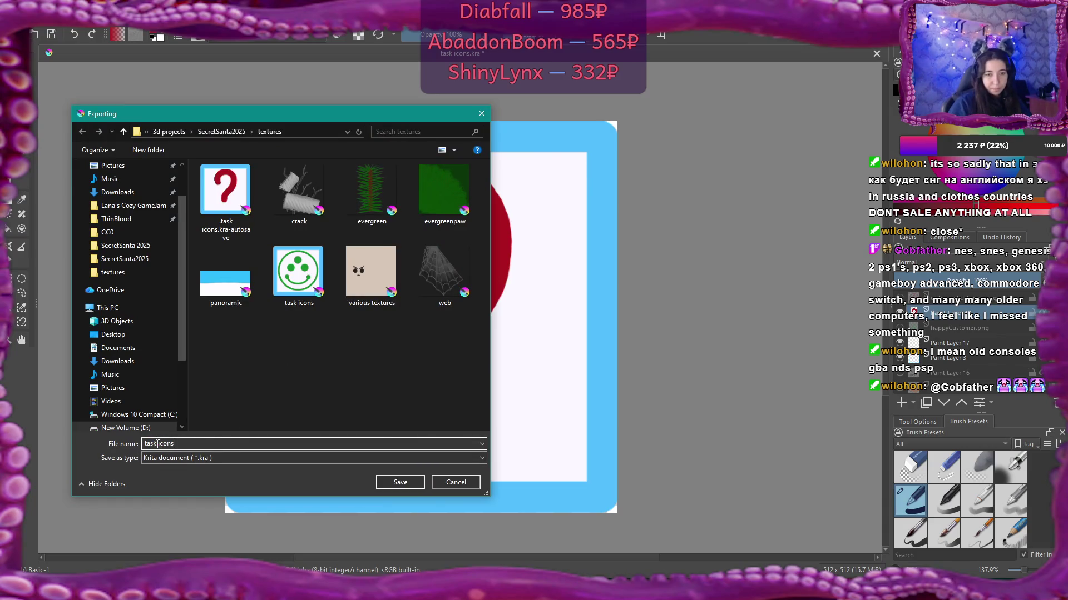
{"action": "left_click", "coordinate": [205, 463]}
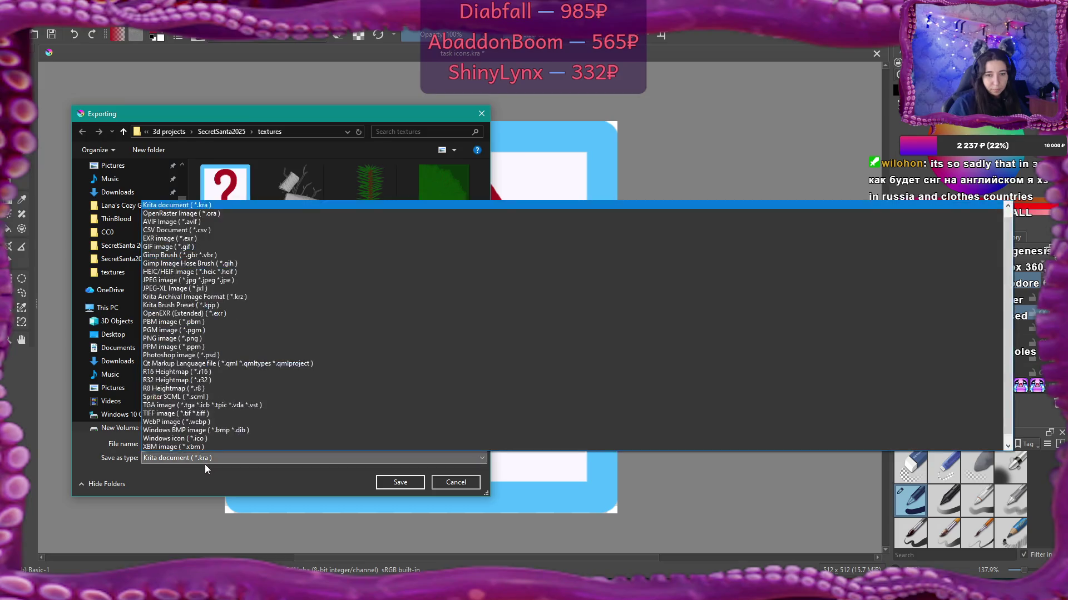
{"action": "left_click", "coordinate": [227, 340]}
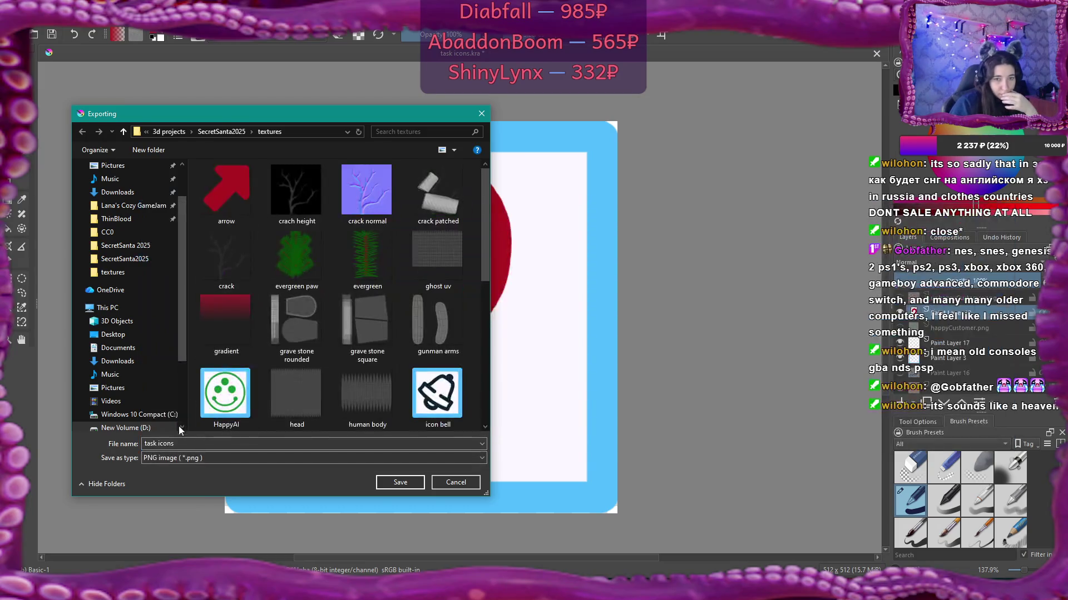
{"action": "type", "text": "the task"}
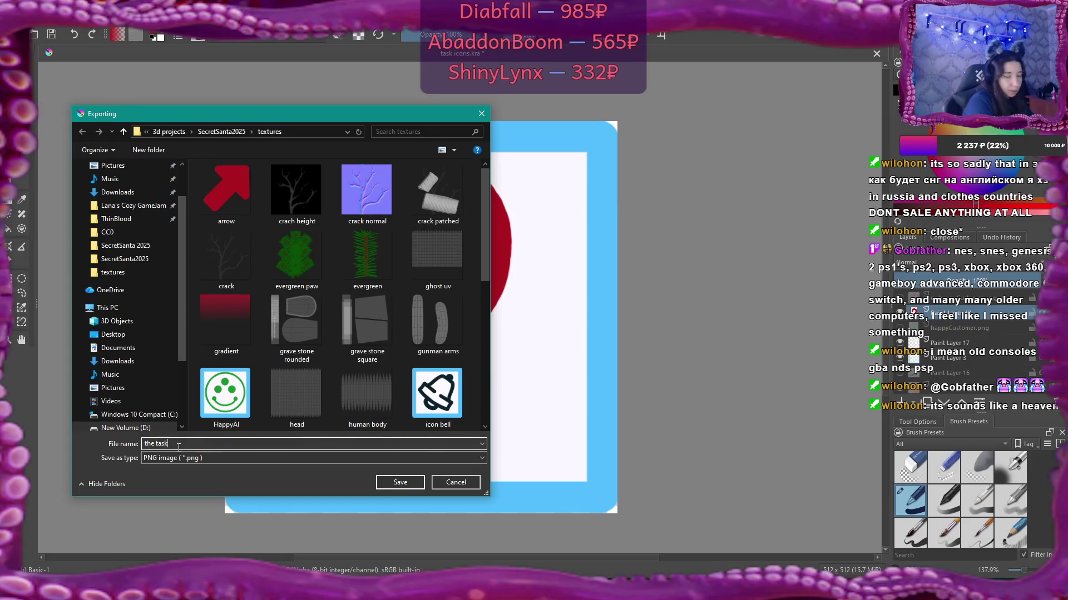
{"action": "left_click", "coordinate": [414, 483]}
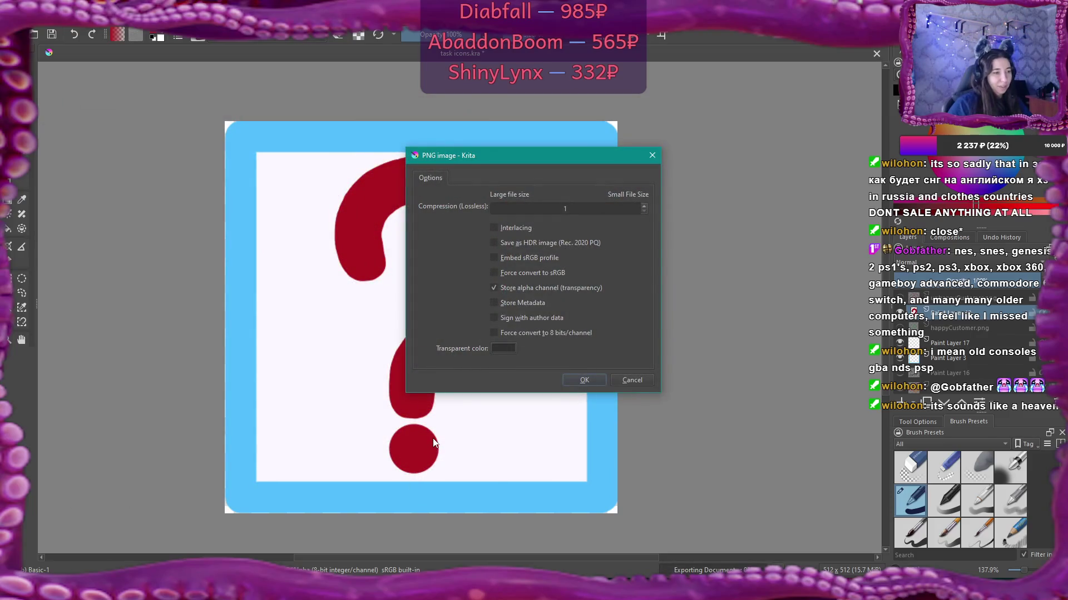
{"action": "left_click", "coordinate": [601, 379]}
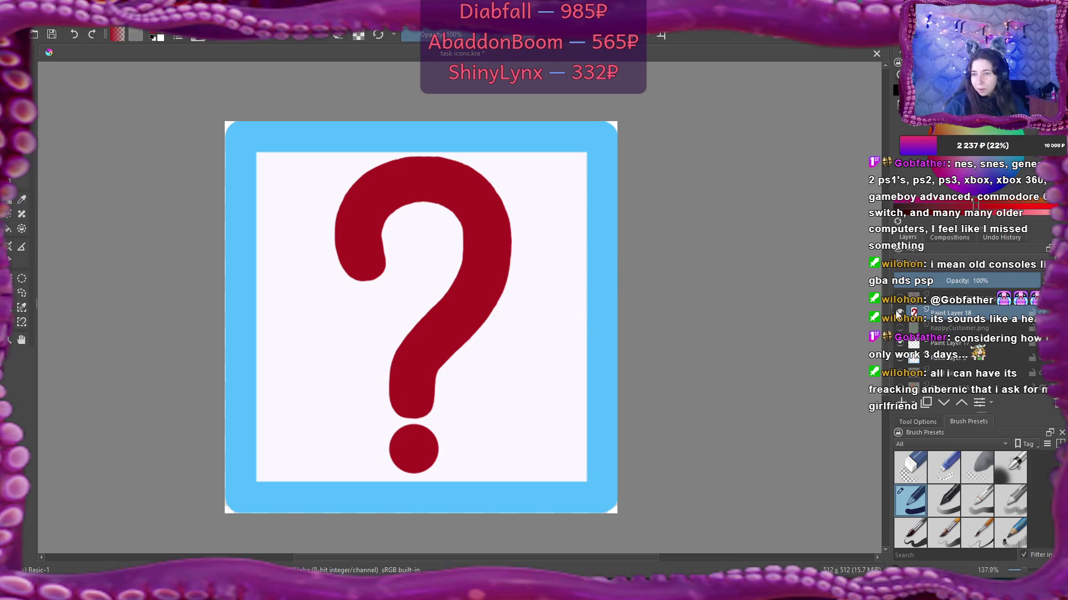
Step: Hide the question-mark layer, add a new paint layer, and draw mirrored equals bars across the centre guide
{"action": "left_click", "coordinate": [899, 314]}
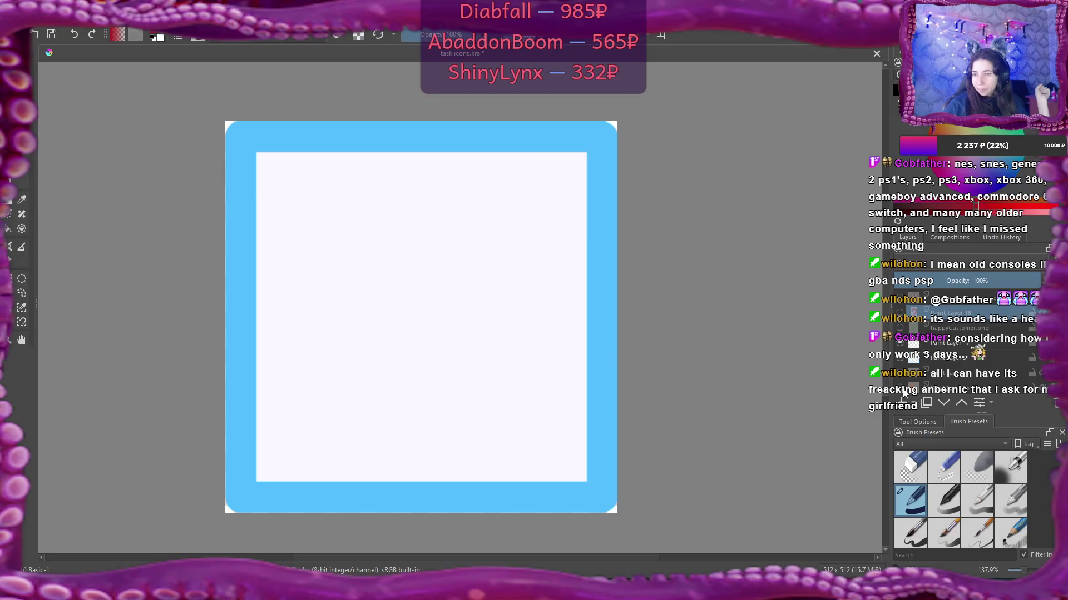
{"action": "left_click", "coordinate": [902, 403]}
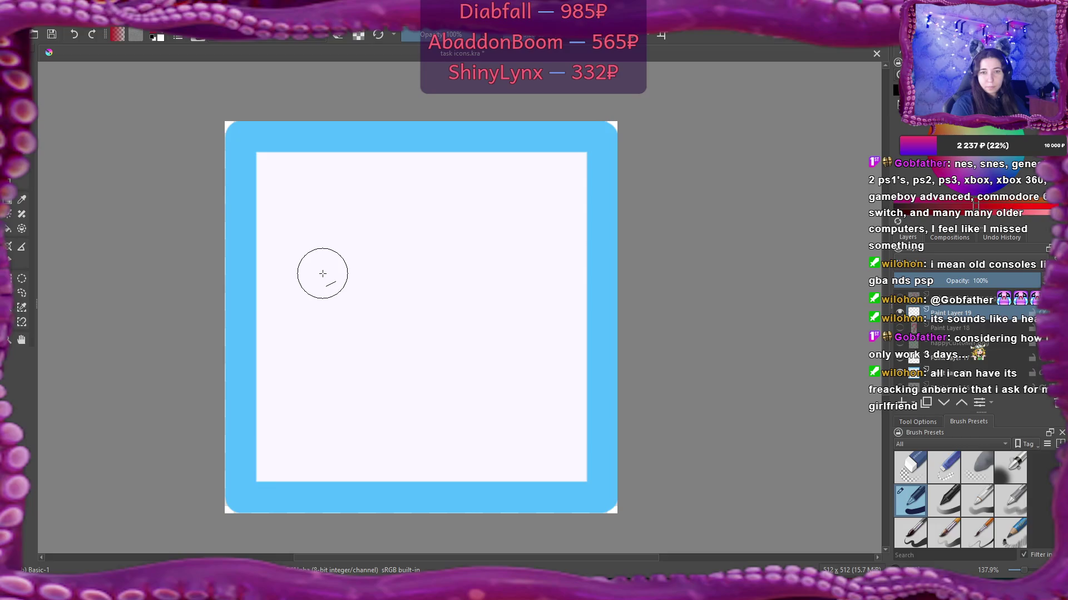
{"action": "mouse_move", "coordinate": [322, 273]}
{"action": "left_mouse_down"}
{"action": "mouse_move", "coordinate": [518, 270]}
{"action": "mouse_move", "coordinate": [510, 265]}
{"action": "left_mouse_up"}
{"action": "key", "text": "Escape"}
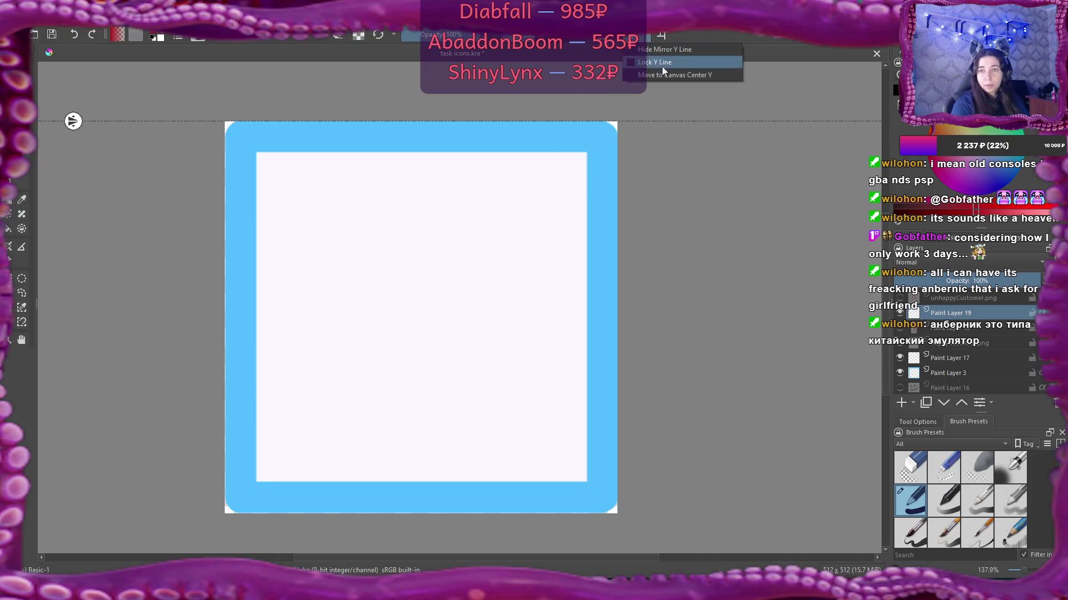
{"action": "key", "text": "ctrl+z"}
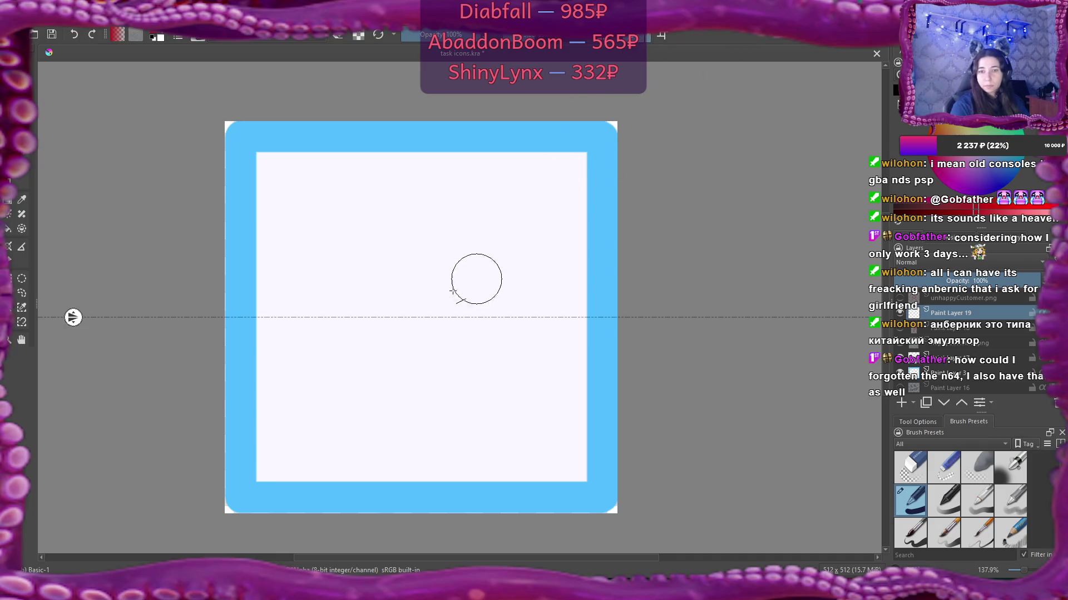
{"action": "left_click_drag", "start_coordinate": [324, 266], "coordinate": [521, 265]}
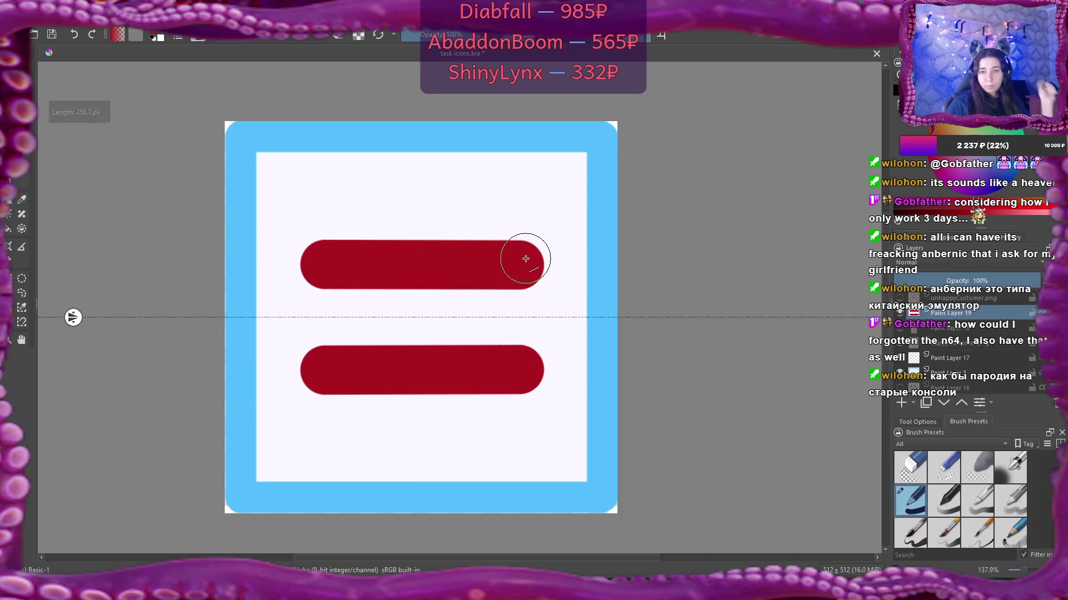
{"action": "left_click", "coordinate": [15, 19]}
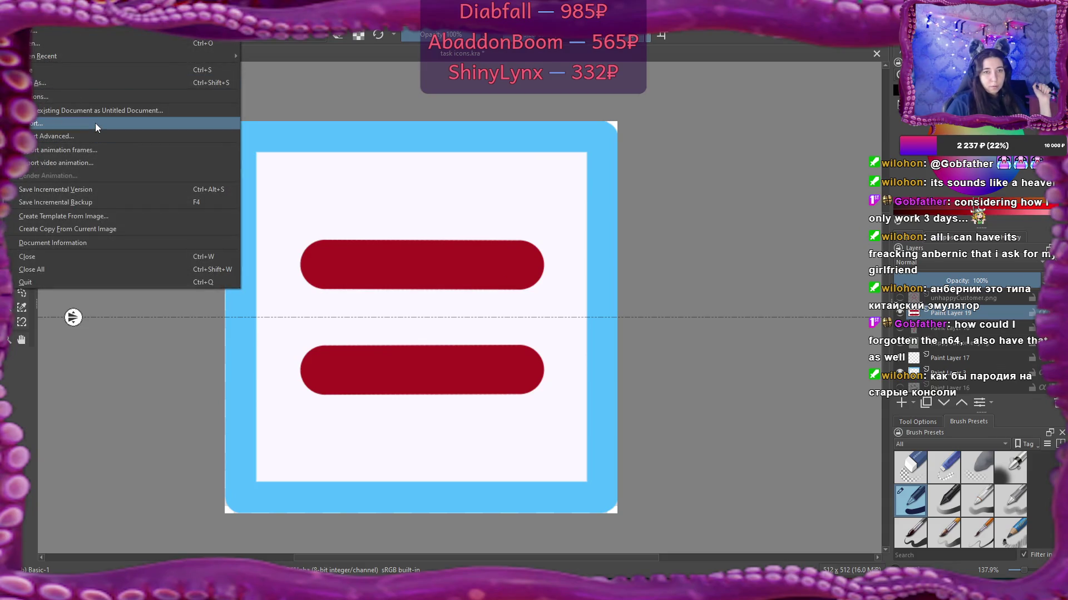
Step: Export the icon as equals.png, hide the equals layer, and add a vertical guide at the canvas centre
{"action": "left_click", "coordinate": [95, 123]}
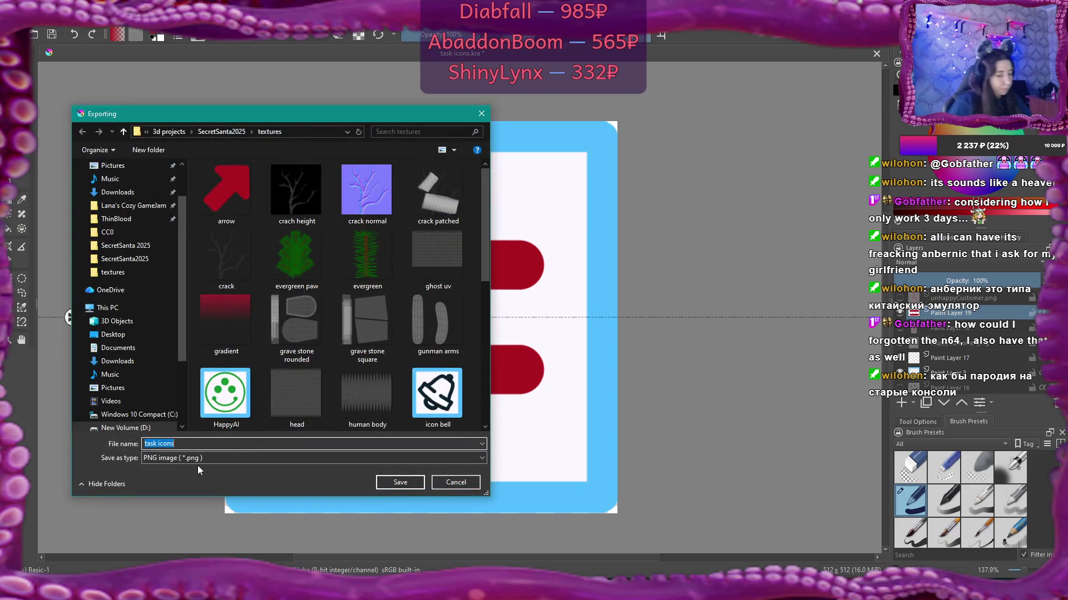
{"action": "type", "text": "equ"}
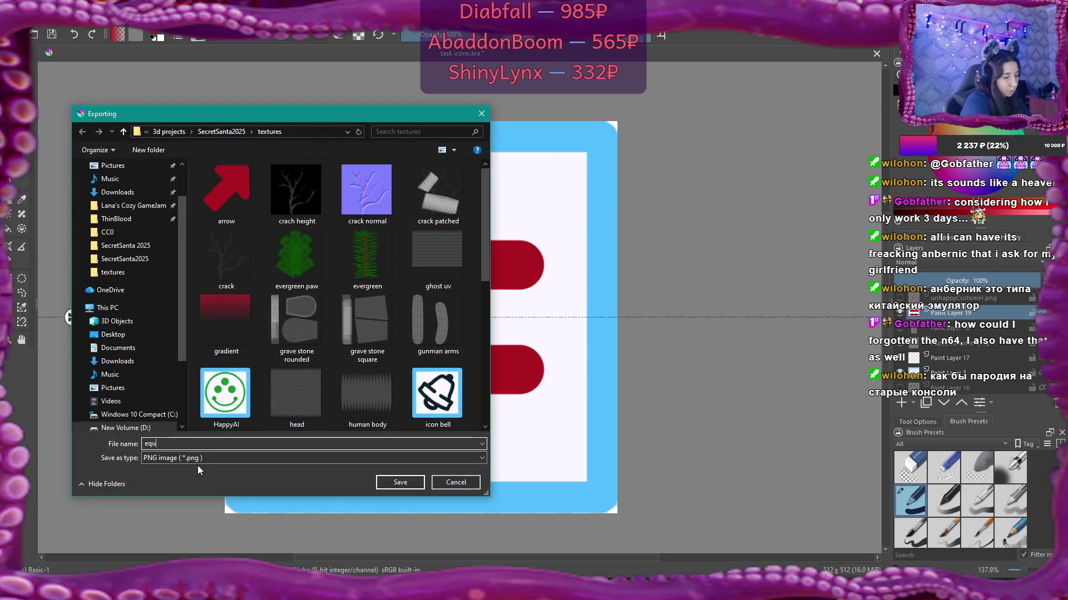
{"action": "type", "text": "als"}
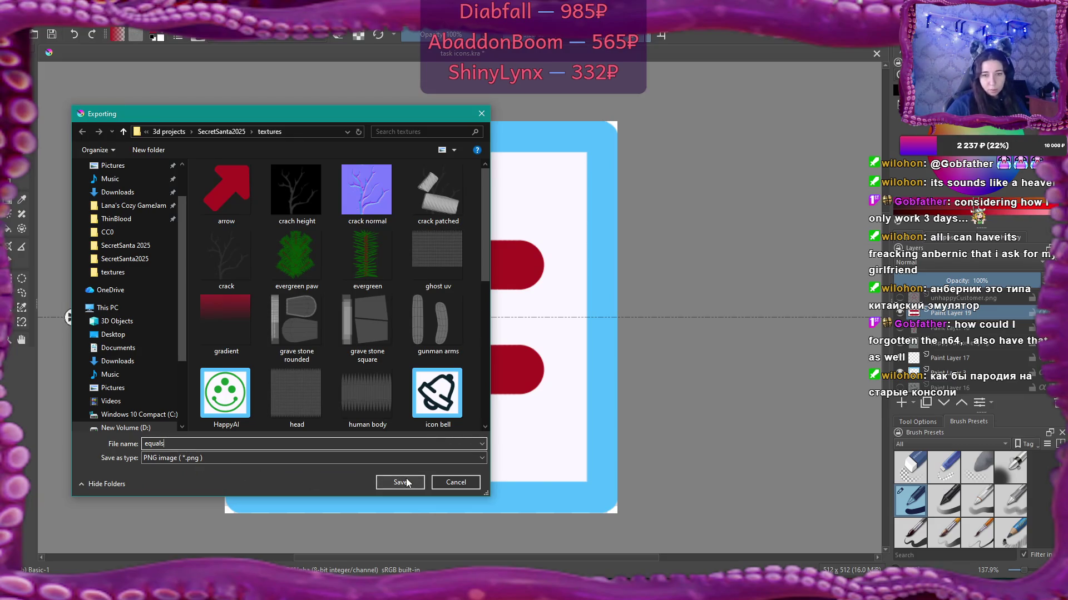
{"action": "left_click", "coordinate": [400, 482]}
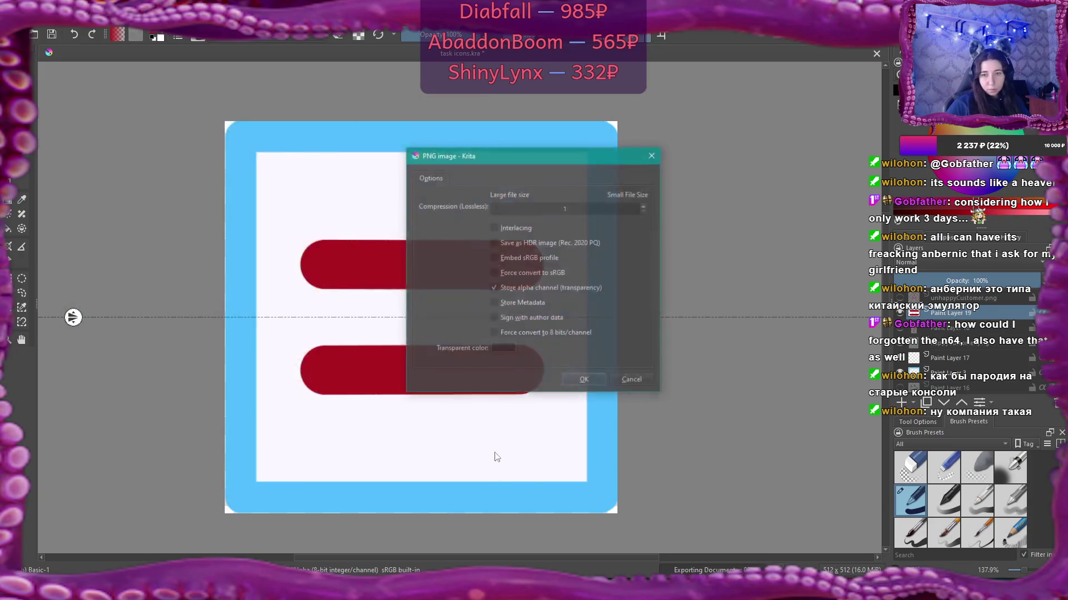
{"action": "left_click", "coordinate": [585, 382]}
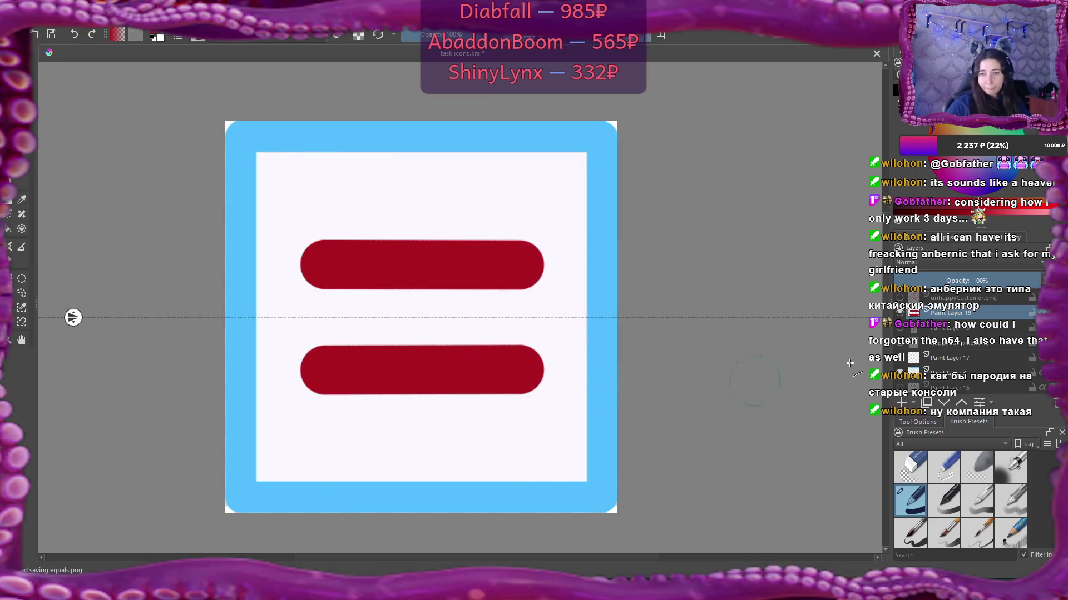
{"action": "left_click", "coordinate": [900, 313]}
{"action": "left_click_drag", "start_coordinate": [72, 317], "coordinate": [420, 97]}
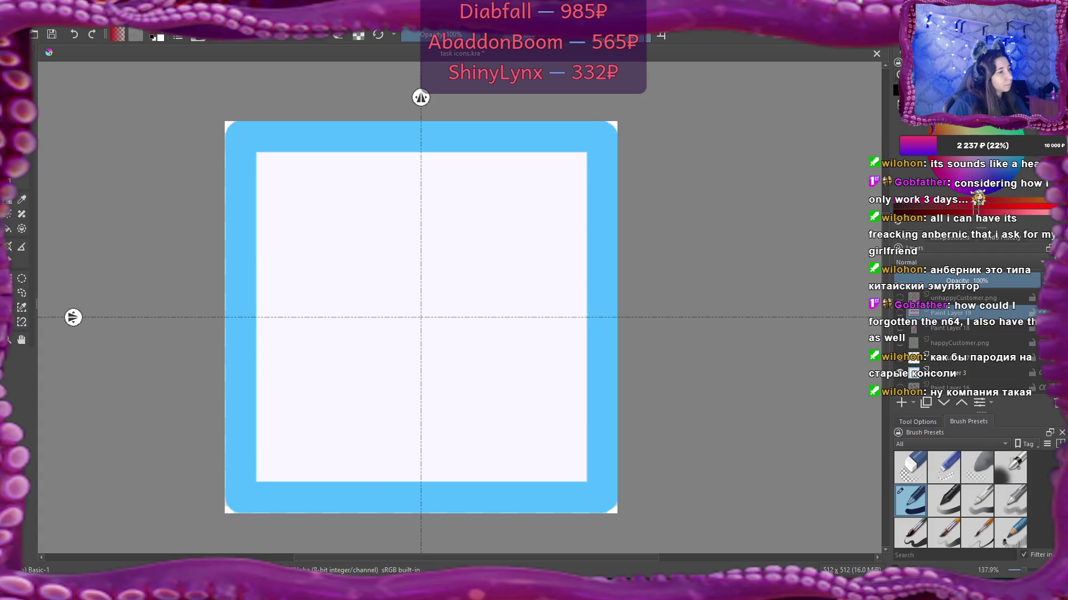
{"action": "key", "text": "alt+Tab"}
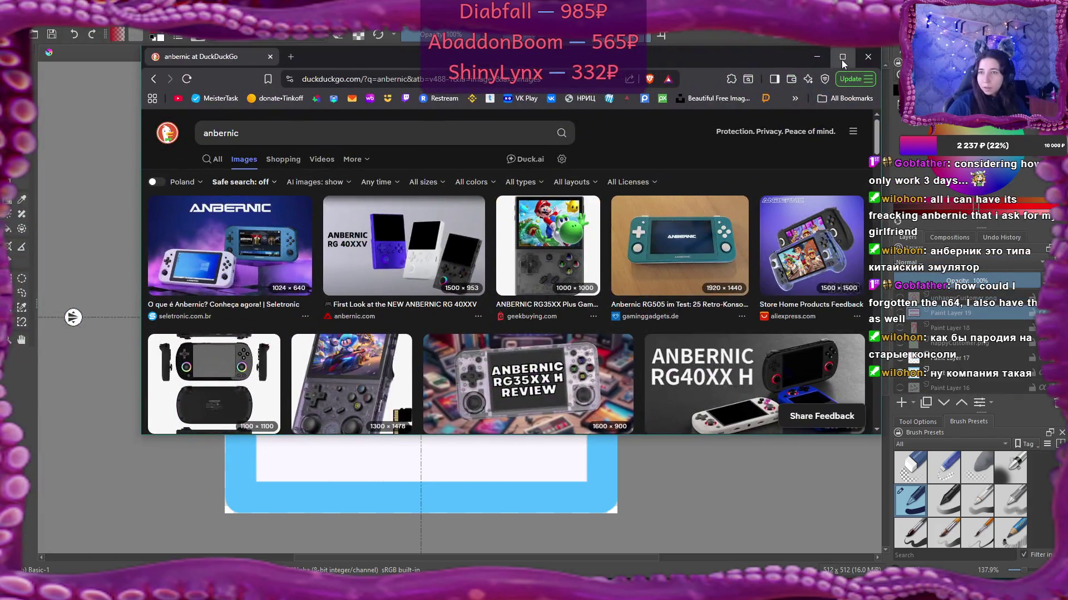
{"action": "left_click", "coordinate": [841, 57]}
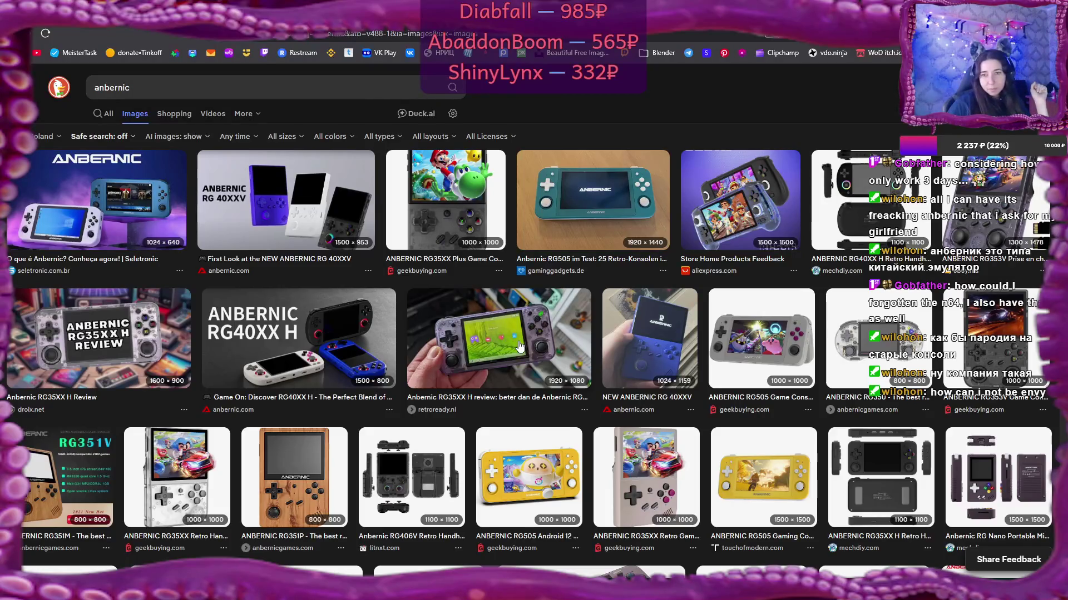
{"action": "scroll", "coordinate": [519, 347], "scroll_direction": "down", "scroll_amount": 4}
{"action": "scroll", "coordinate": [519, 347], "scroll_direction": "down", "scroll_amount": 2}
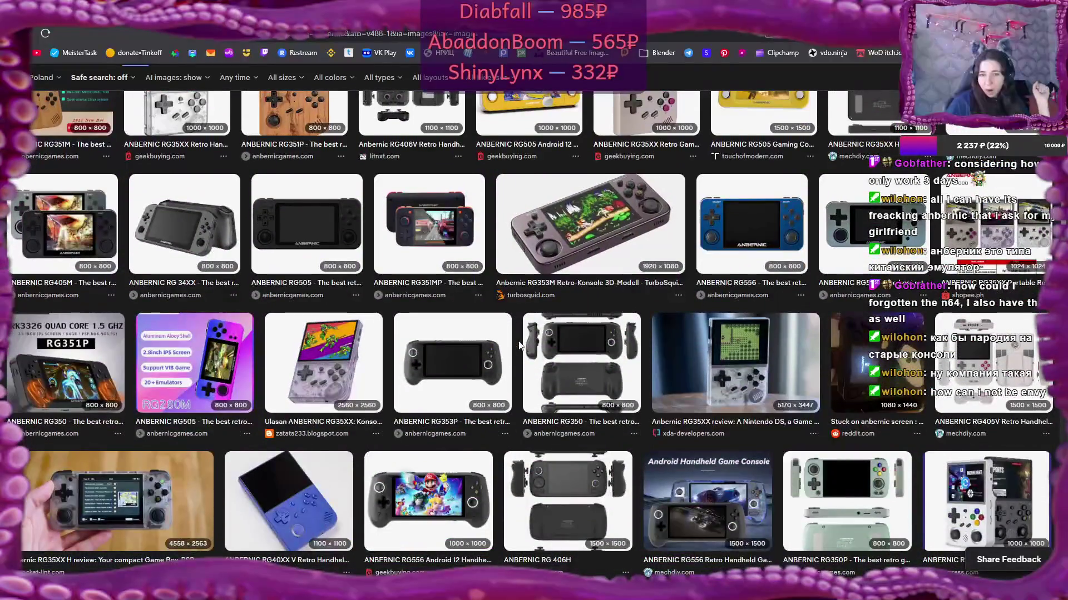
{"action": "key", "text": "alt+Tab"}
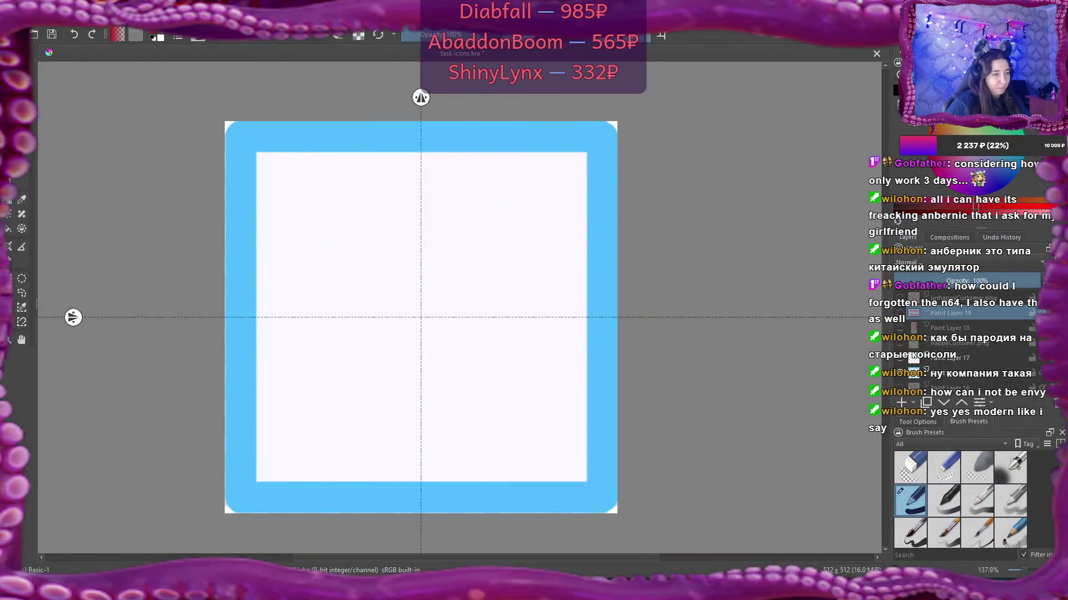
{"action": "key", "text": "alt+Tab"}
{"action": "key", "text": "alt+Tab"}
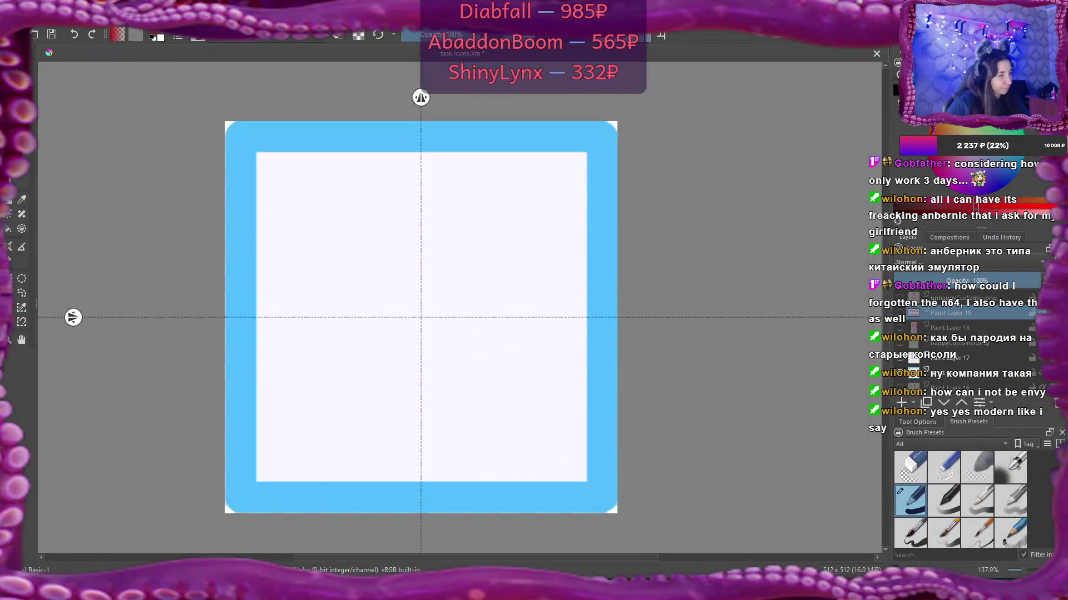
{"action": "key", "text": "alt+Tab"}
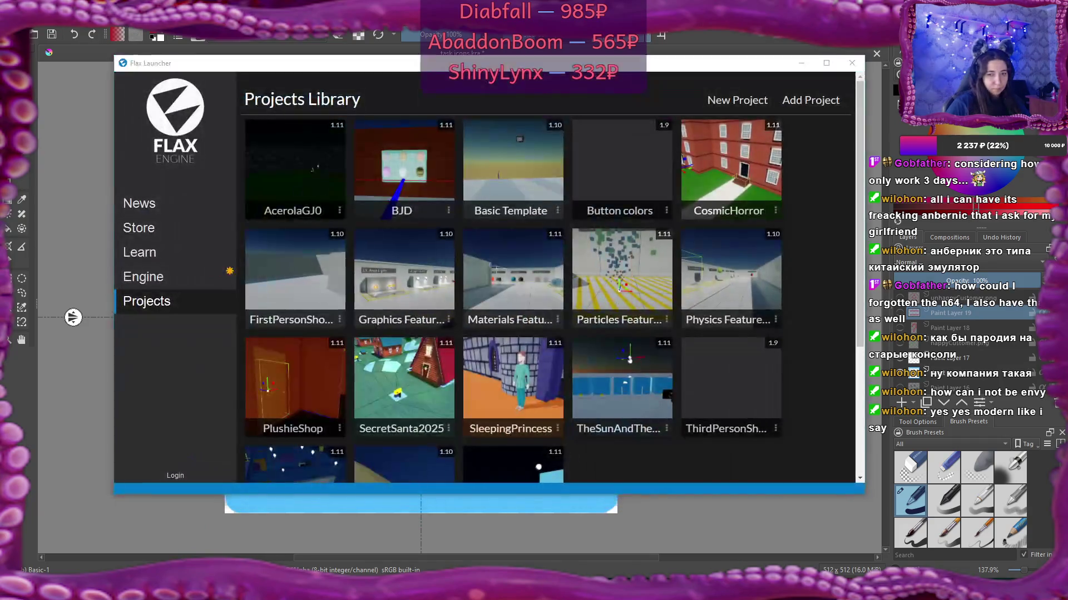
{"action": "key", "text": "alt+Tab"}
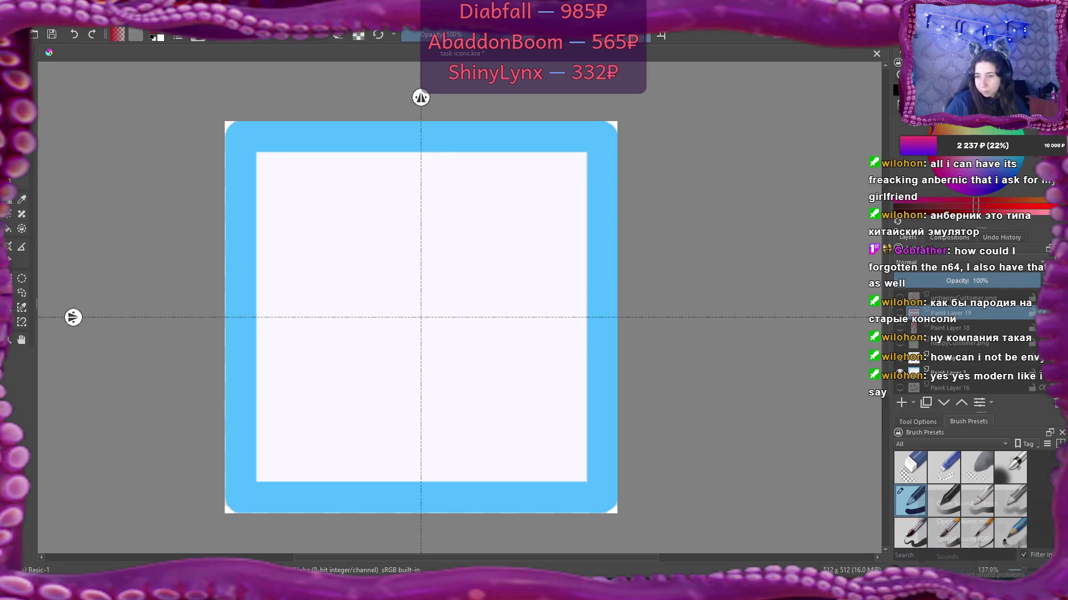
{"action": "left_click", "coordinate": [972, 521]}
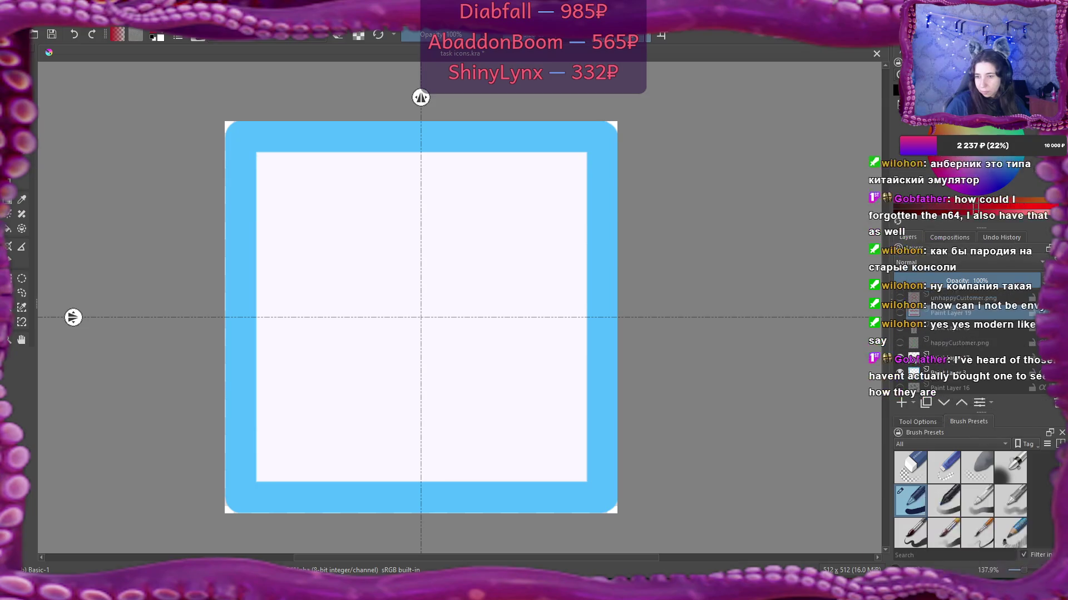
{"action": "left_click", "coordinate": [923, 581]}
{"action": "right_click", "coordinate": [969, 502]}
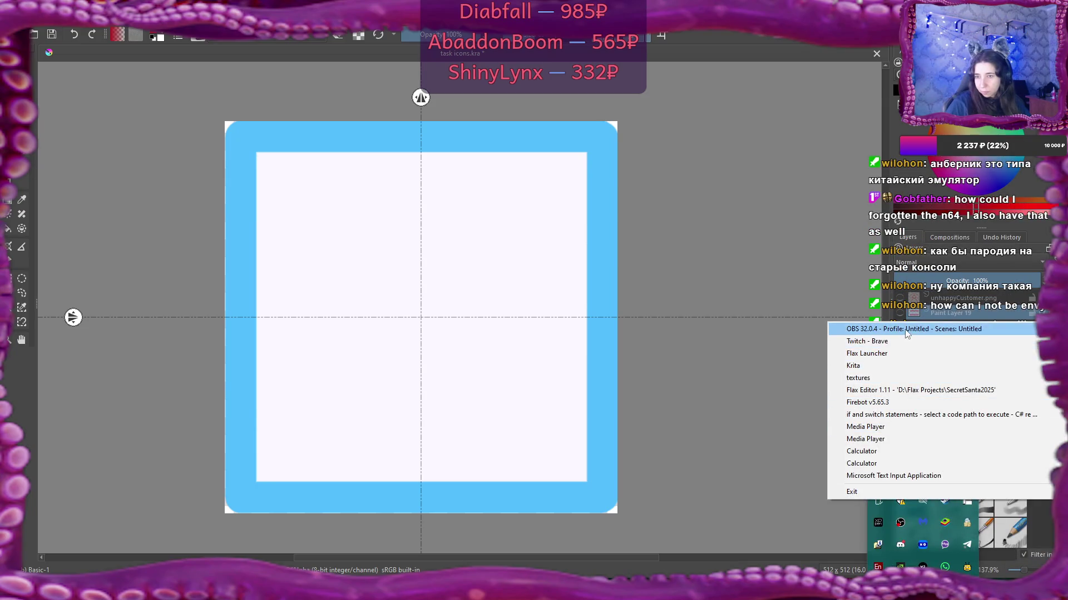
{"action": "left_click", "coordinate": [919, 328]}
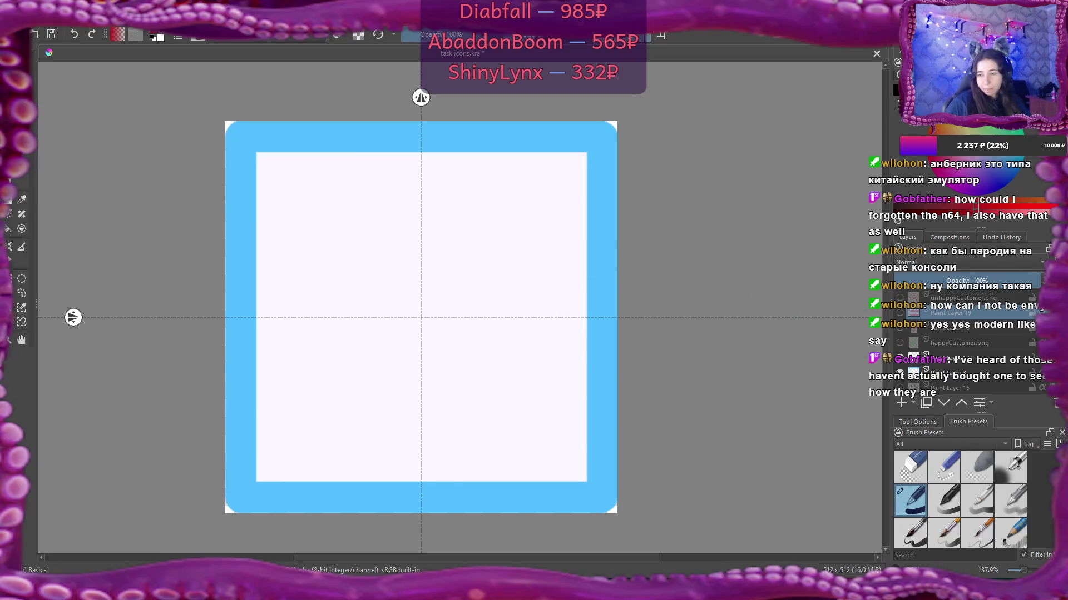
{"action": "left_click", "coordinate": [923, 589]}
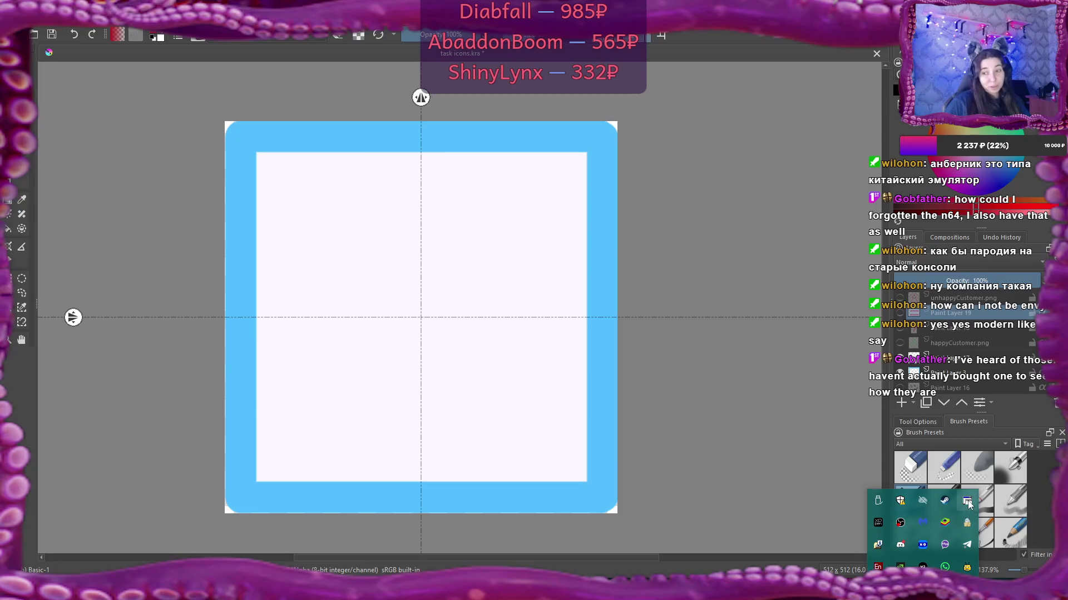
{"action": "right_click", "coordinate": [967, 502]}
{"action": "left_click", "coordinate": [927, 344]}
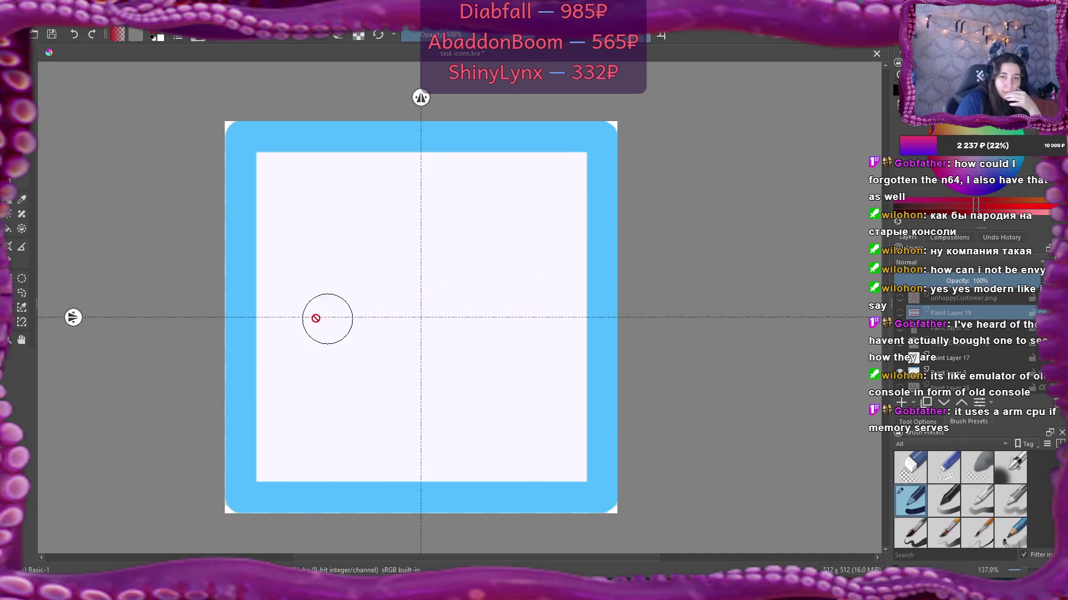
Step: On Paint Layer 17, draw the plus sign's horizontal and vertical dark-red bars crossing at the guides
{"action": "left_click", "coordinate": [300, 317]}
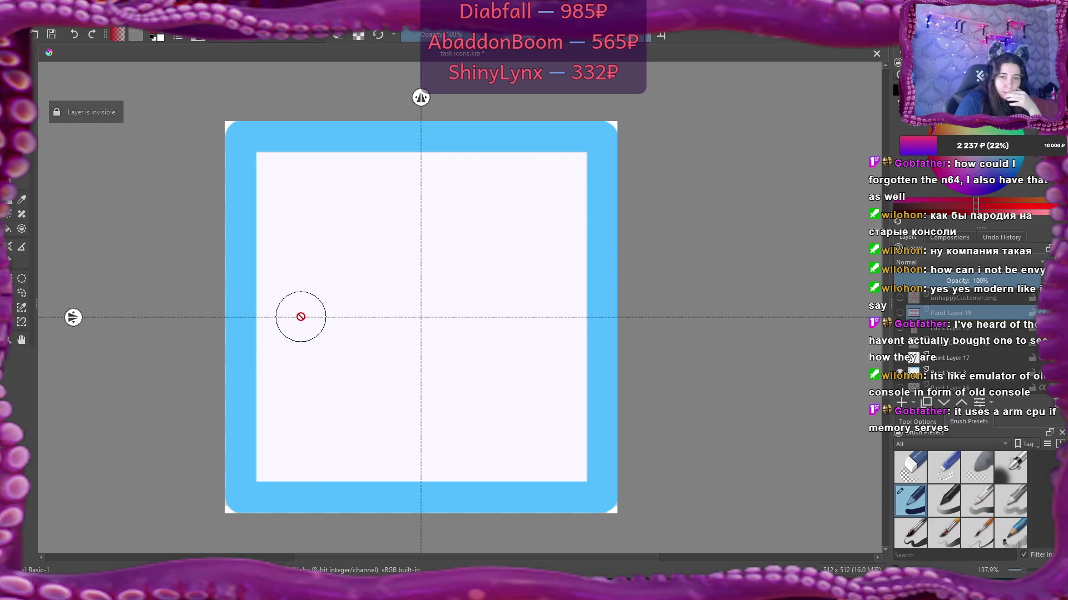
{"action": "scroll", "coordinate": [967, 334], "scroll_direction": "down", "scroll_amount": 1}
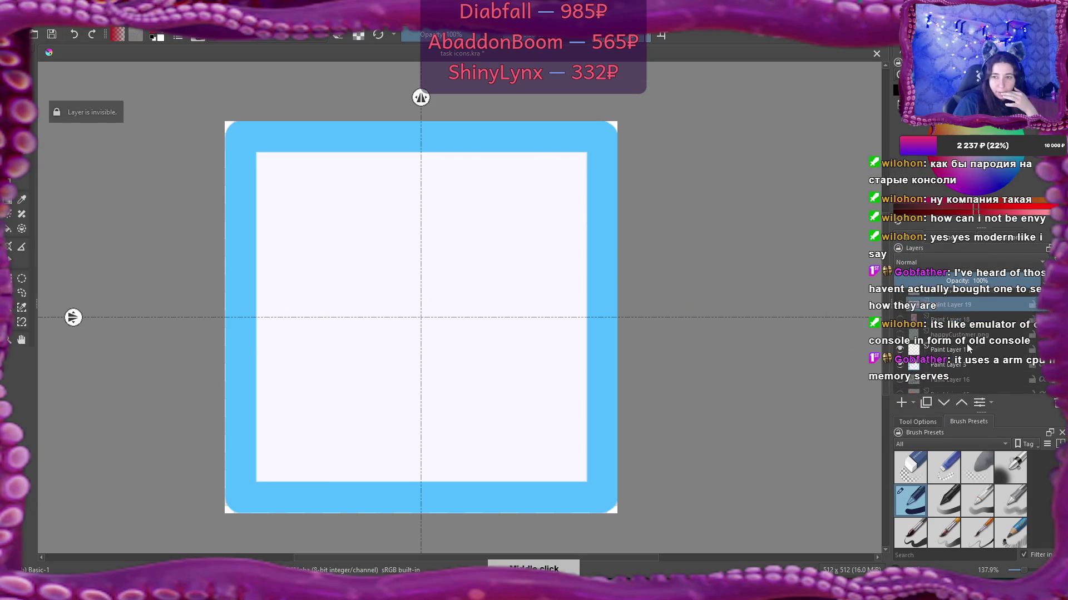
{"action": "left_click", "coordinate": [951, 348]}
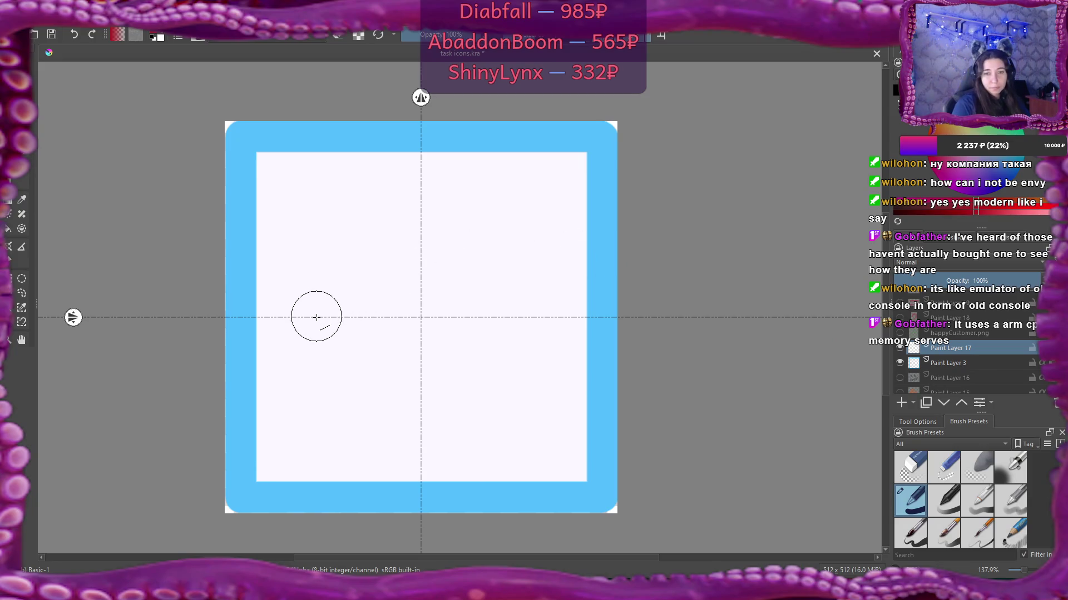
{"action": "left_click_drag", "start_coordinate": [315, 317], "coordinate": [527, 315]}
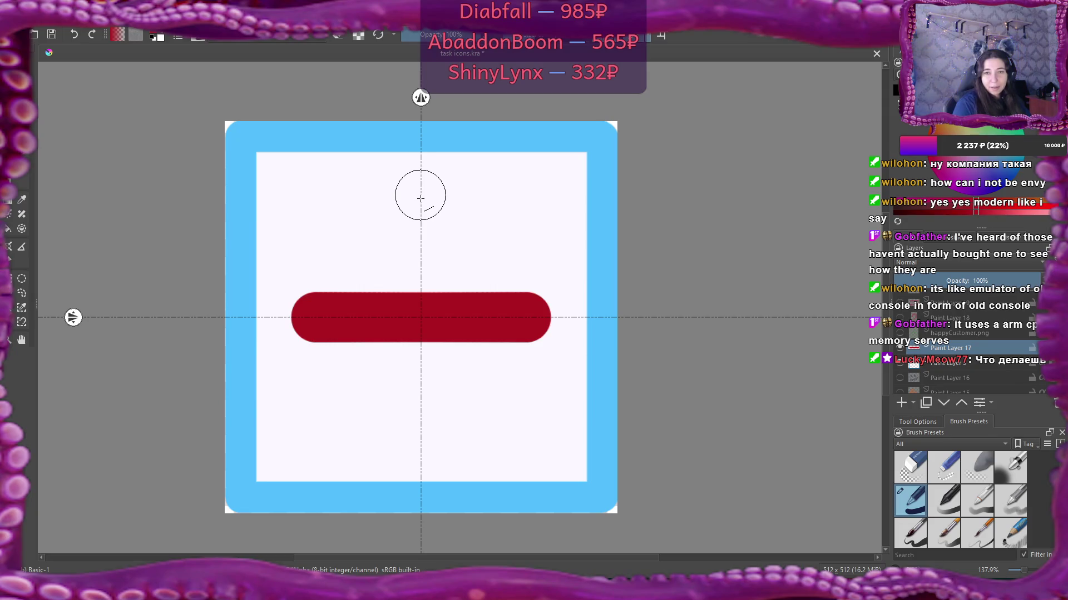
{"action": "left_click_drag", "start_coordinate": [420, 200], "coordinate": [422, 421]}
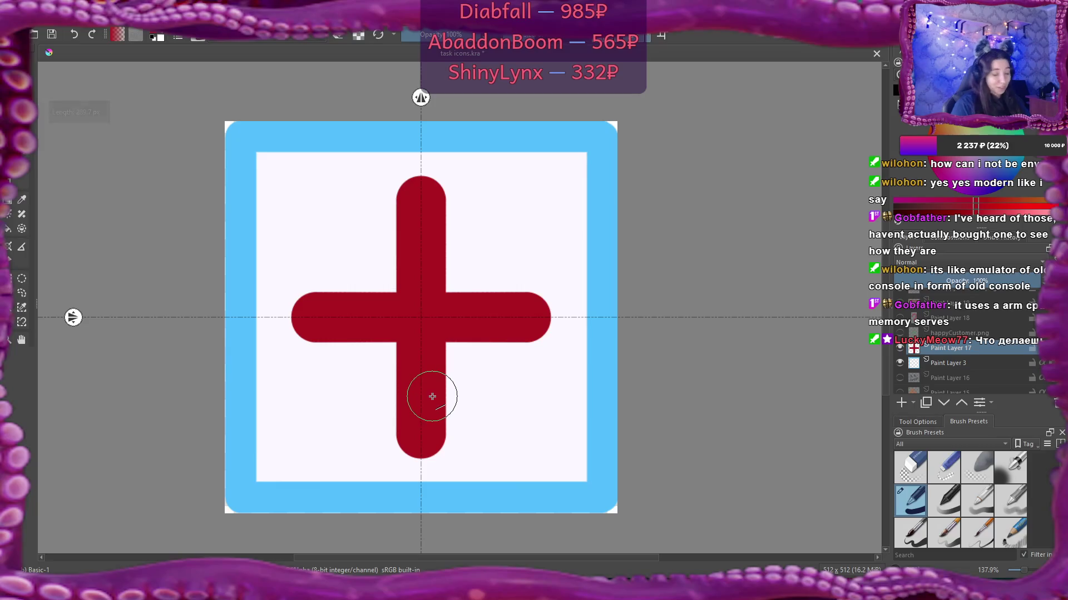